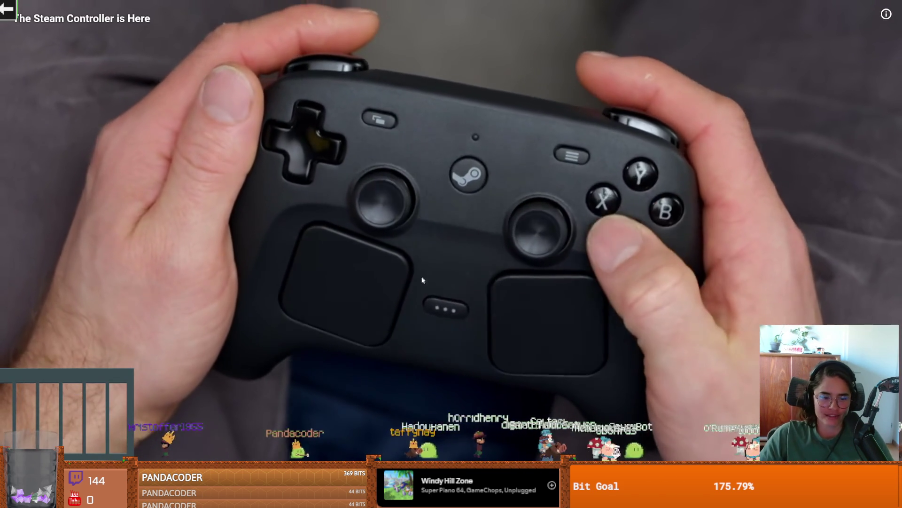
# Step: Pause the Steam Controller video, jump to the 5:30 feature section, and resume playback
pyautogui.click(382, 217)
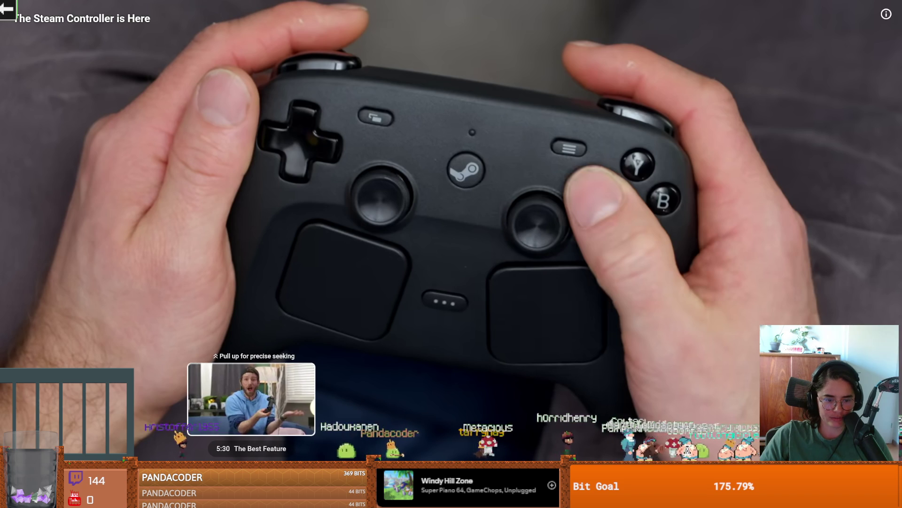
pyautogui.moveTo(252, 465); pyautogui.dragTo(253, 465)
pyautogui.click(328, 374)
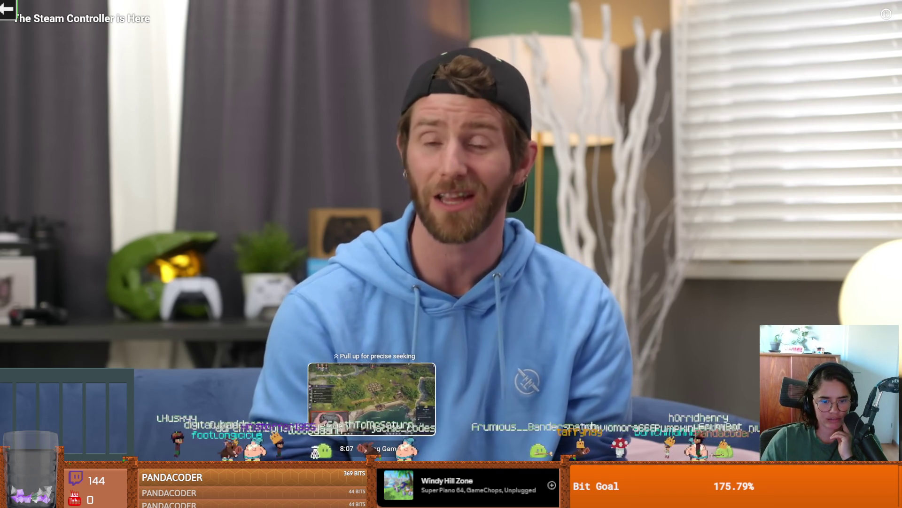
# Step: Skip ahead to the gameplay map footage around 8:39 and scroll down to the description
pyautogui.click(371, 456)
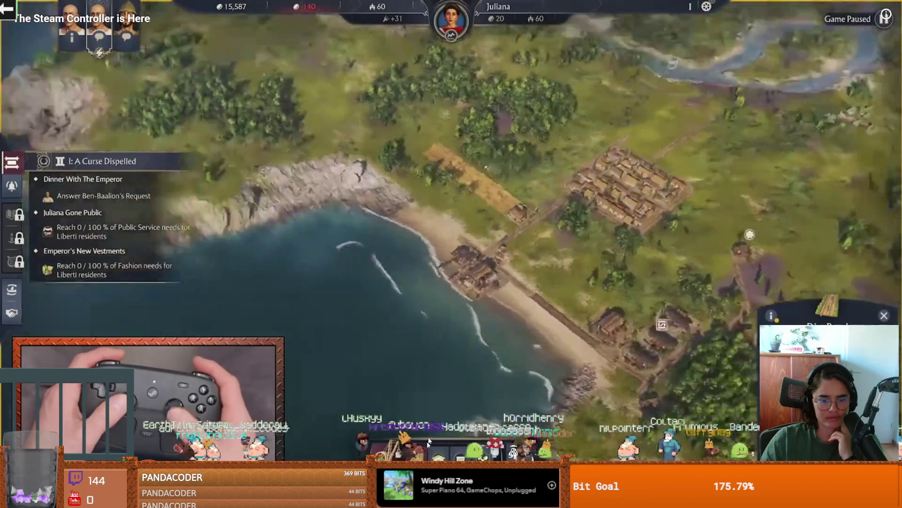
pyautogui.moveTo(429, 449)
pyautogui.mouseDown()
pyautogui.moveTo(413, 449)
pyautogui.moveTo(580, 449)
pyautogui.moveTo(394, 449)
pyautogui.mouseUp()
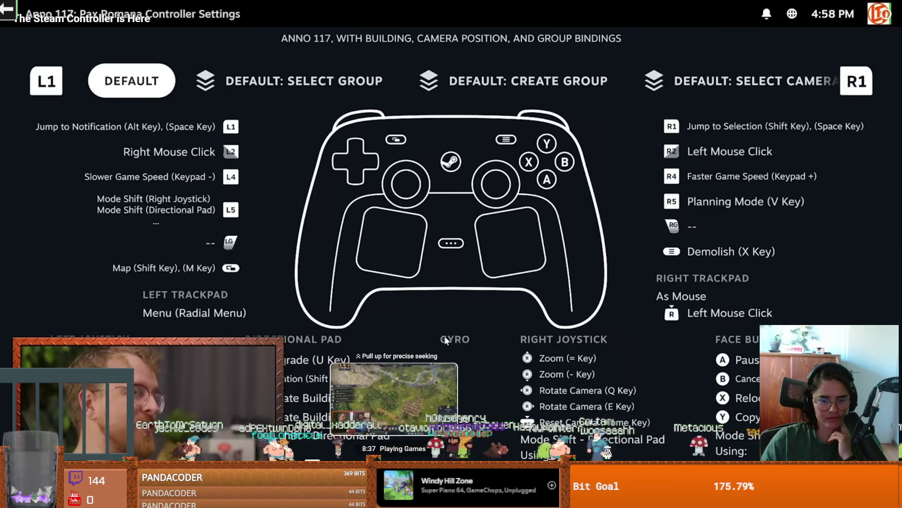
pyautogui.moveTo(446, 341); pyautogui.dragTo(445, 336)
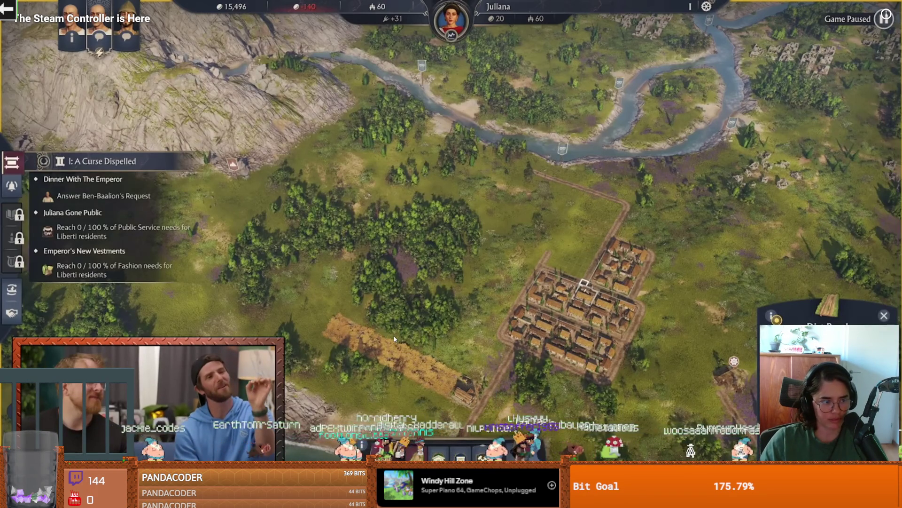
pyautogui.scroll(-3, 384, 303)
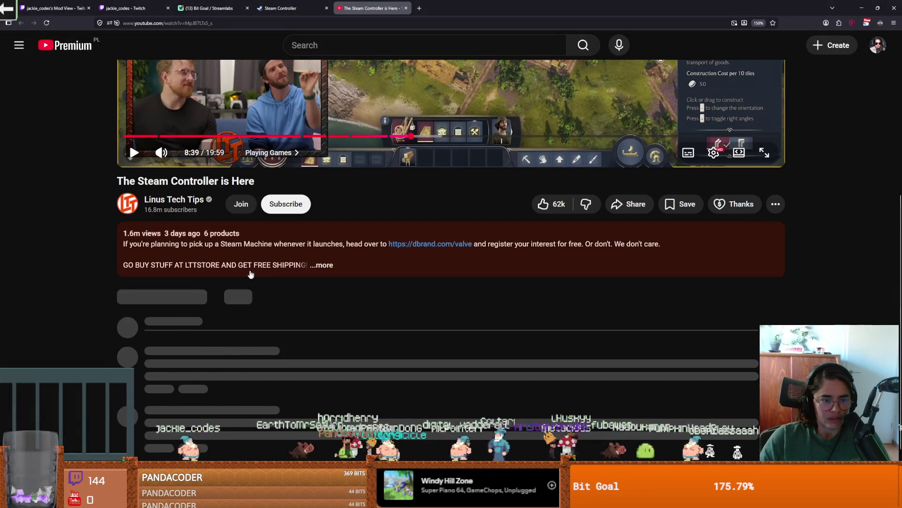
pyautogui.scroll(-3, 230, 281)
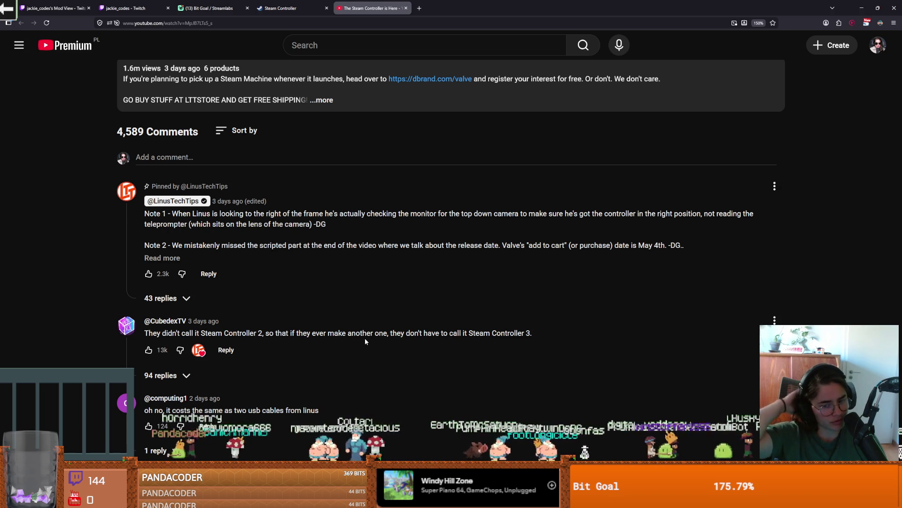
pyautogui.scroll(-1, 361, 341)
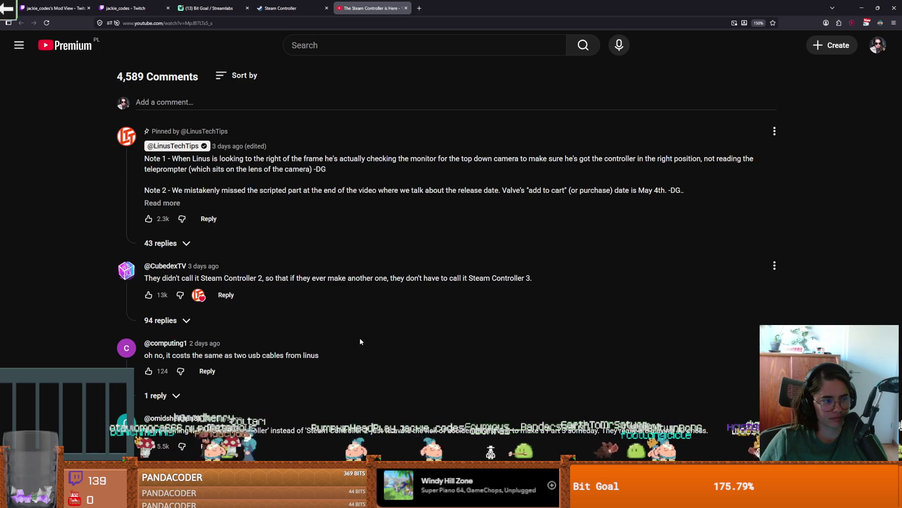
pyautogui.scroll(-2, 360, 339)
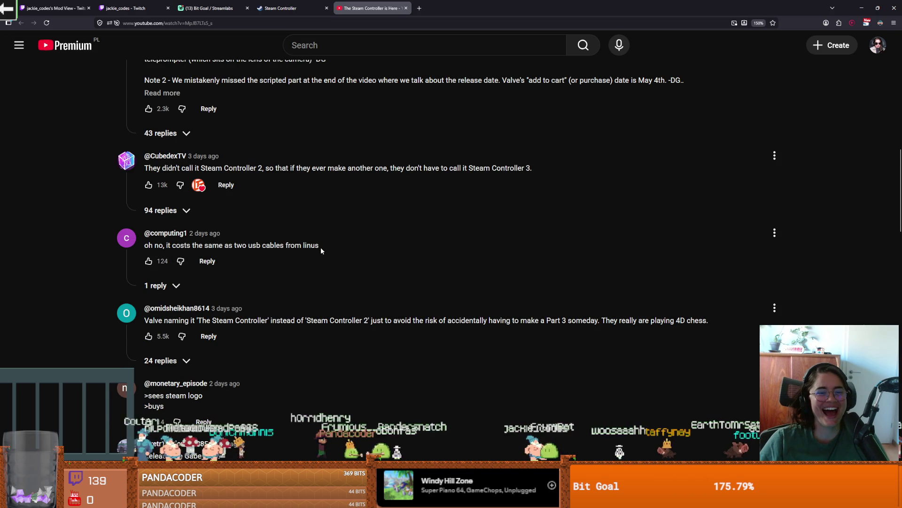
pyautogui.scroll(-1, 321, 245)
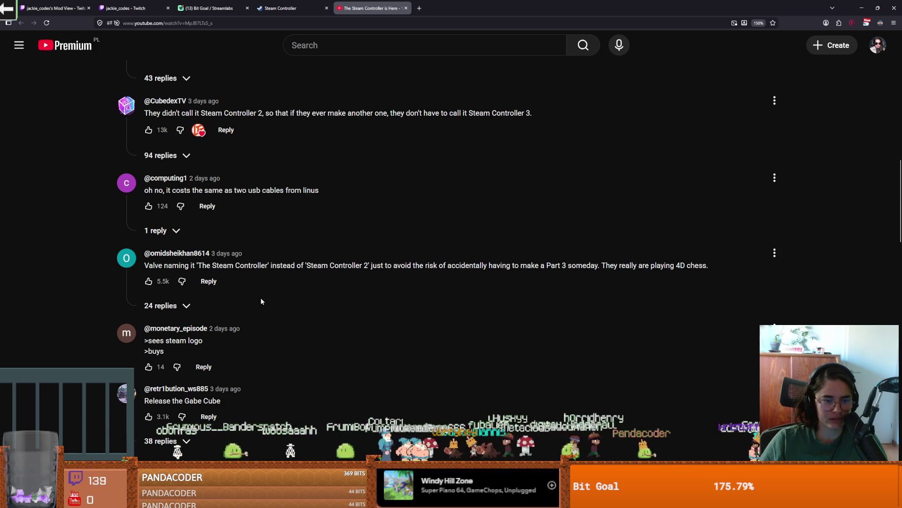
pyautogui.scroll(-2, 262, 301)
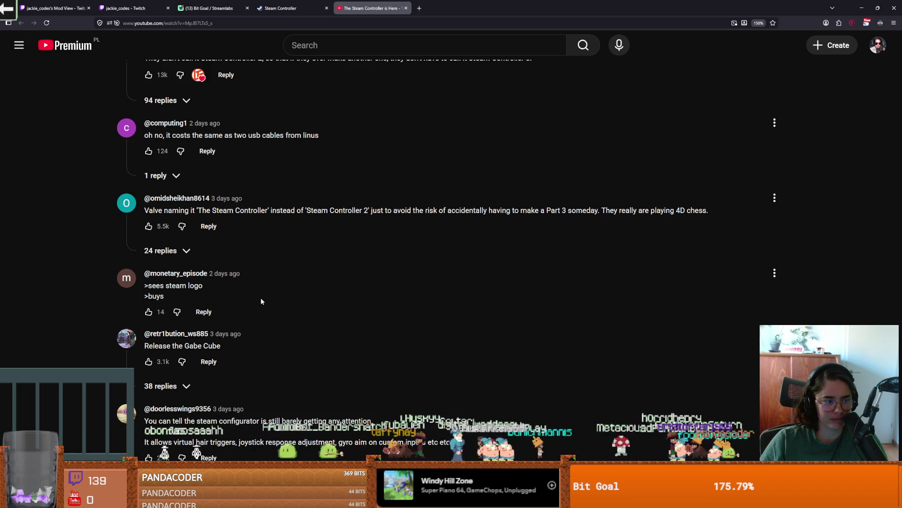
pyautogui.scroll(-2, 244, 311)
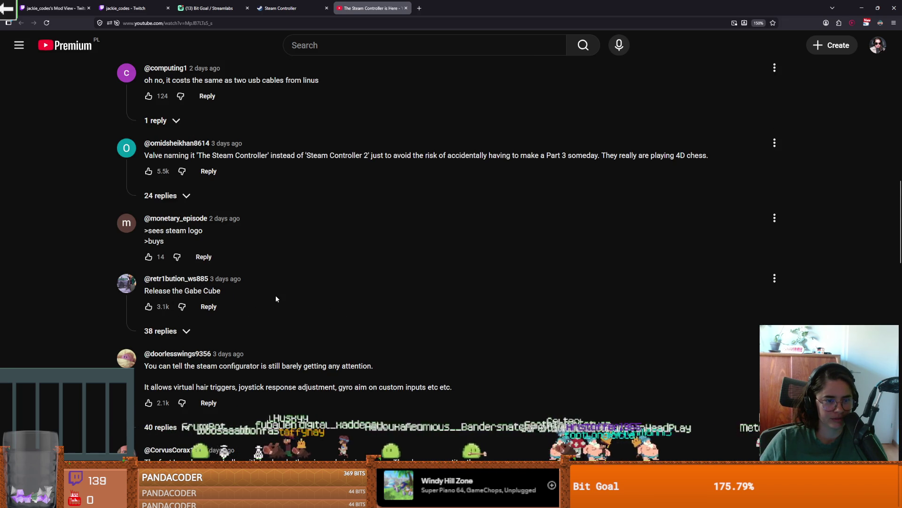
pyautogui.scroll(-2, 275, 295)
pyautogui.moveTo(141, 262); pyautogui.dragTo(258, 259)
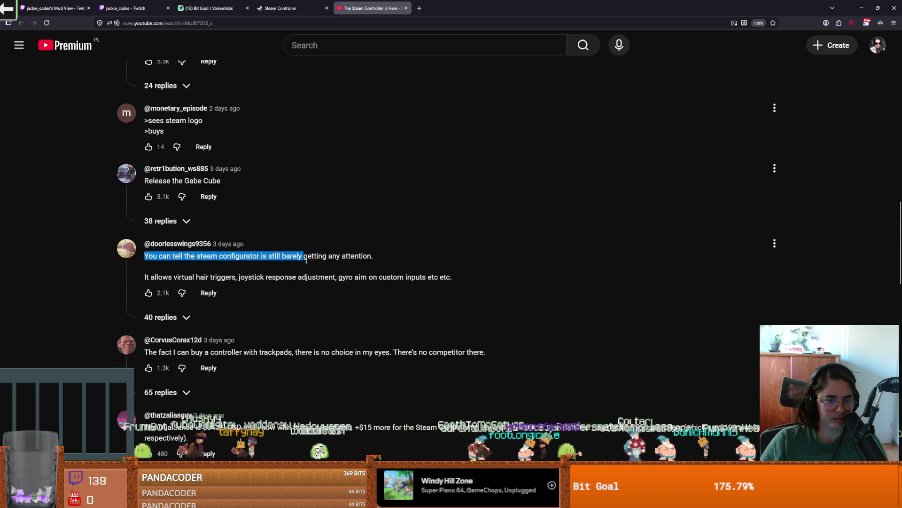
pyautogui.moveTo(375, 261)
pyautogui.mouseDown()
pyautogui.moveTo(163, 292)
pyautogui.moveTo(170, 277)
pyautogui.mouseUp()
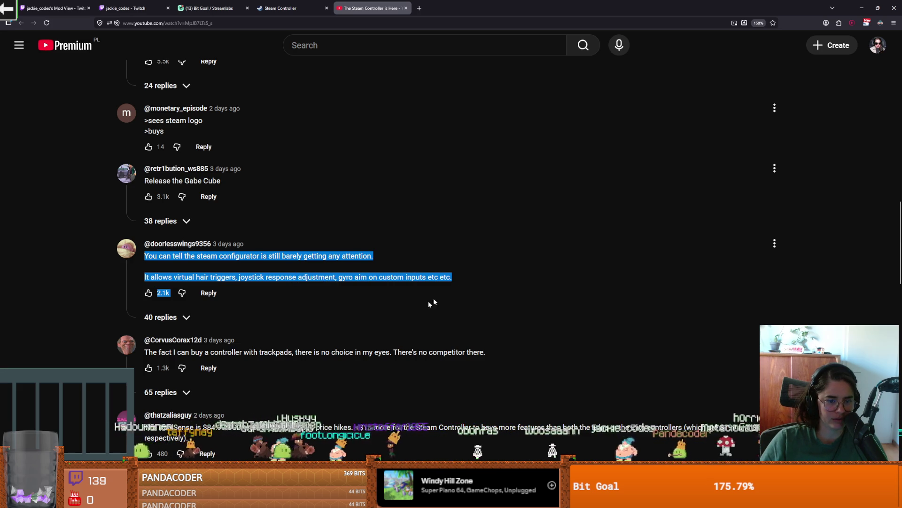
pyautogui.click(303, 347)
pyautogui.scroll(-1, 220, 339)
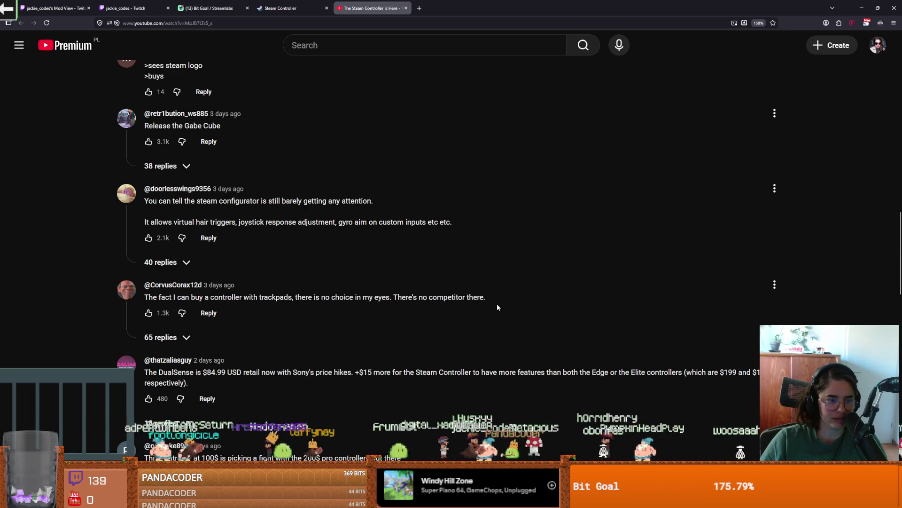
pyautogui.scroll(-1, 497, 307)
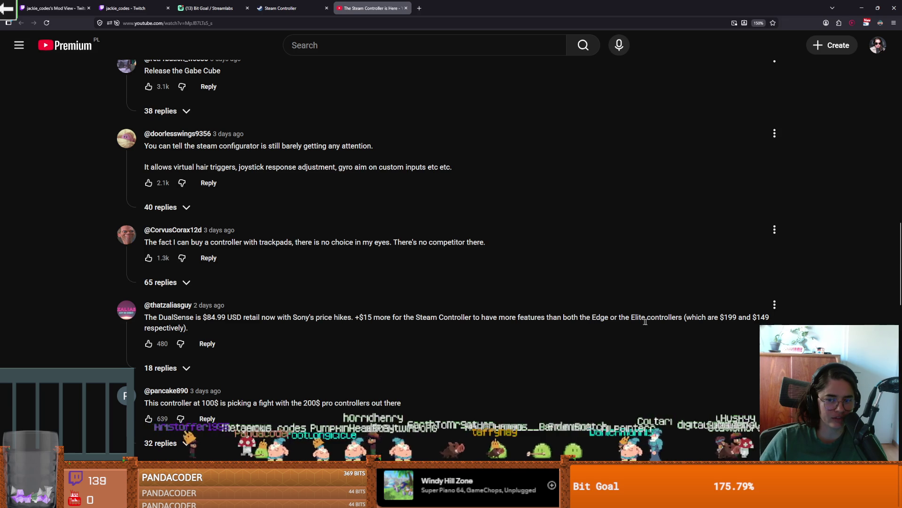
pyautogui.scroll(-1, 423, 322)
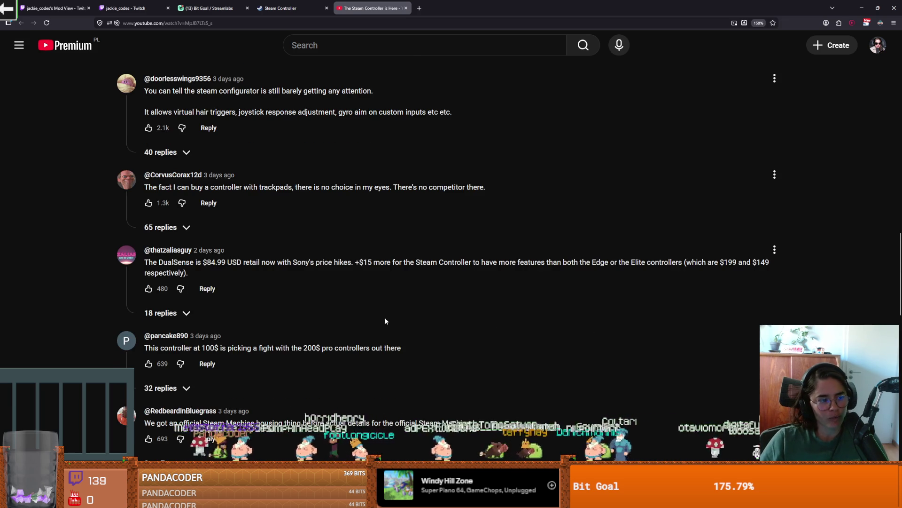
pyautogui.scroll(-1, 385, 321)
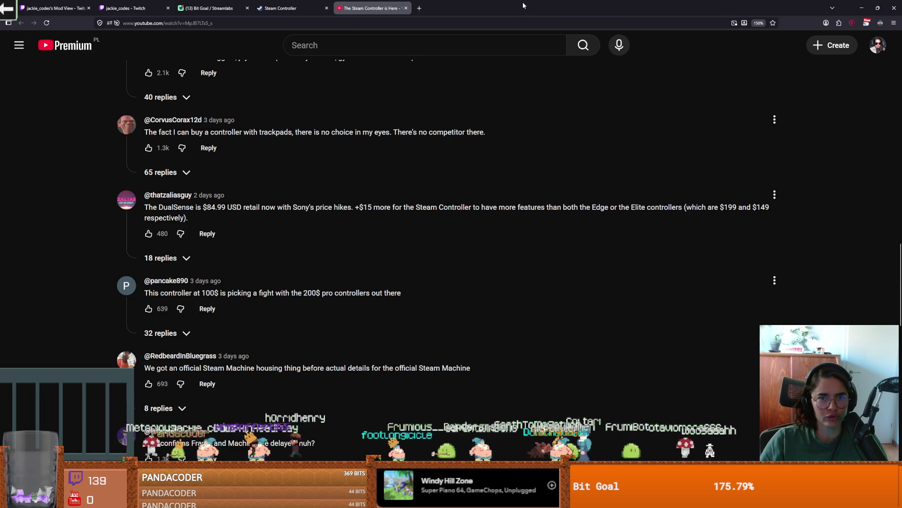
pyautogui.hotkey('alt', 'Tab')
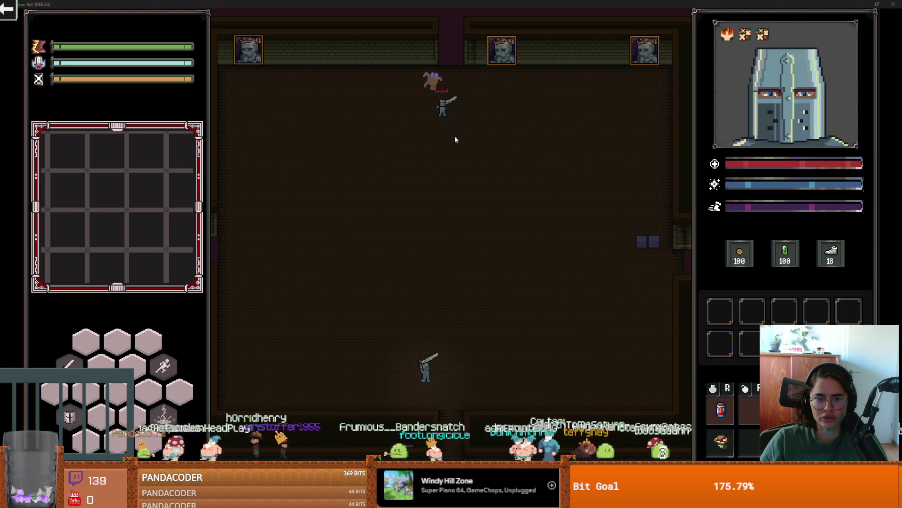
# Step: Walk the knight up and left, then shrink the game window and maximize it again
pyautogui.press('w')
pyautogui.press('a')
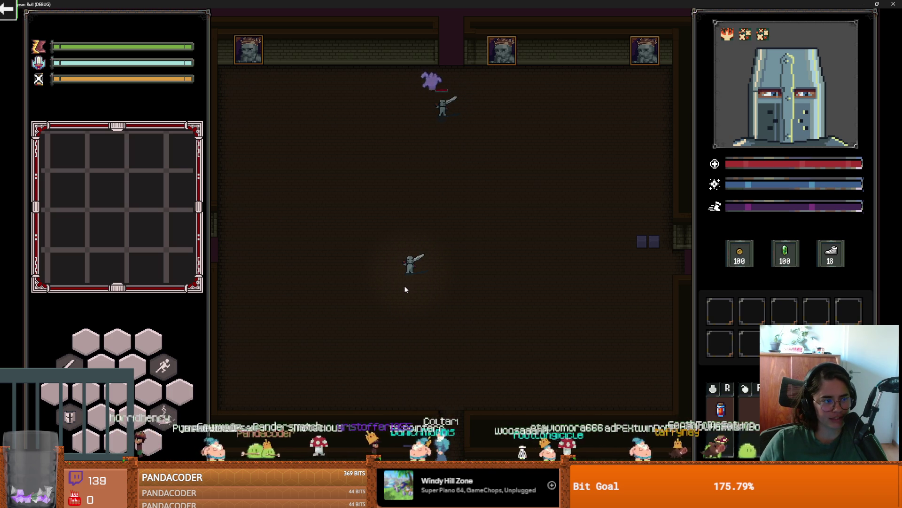
pyautogui.press('super+Down')
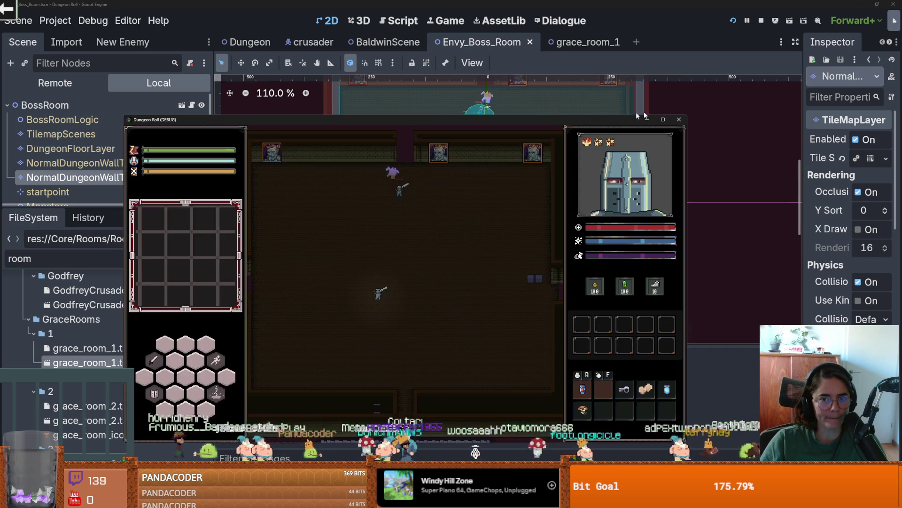
pyautogui.moveTo(665, 121)
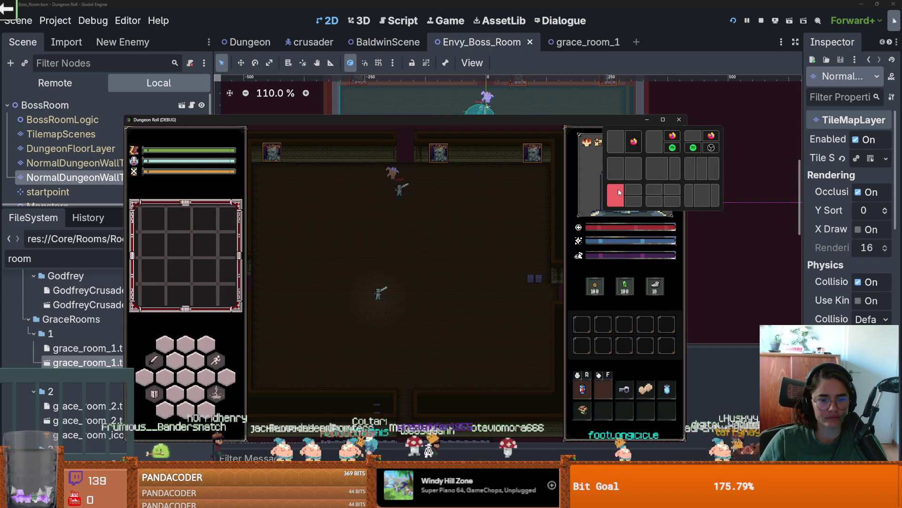
pyautogui.click(664, 121)
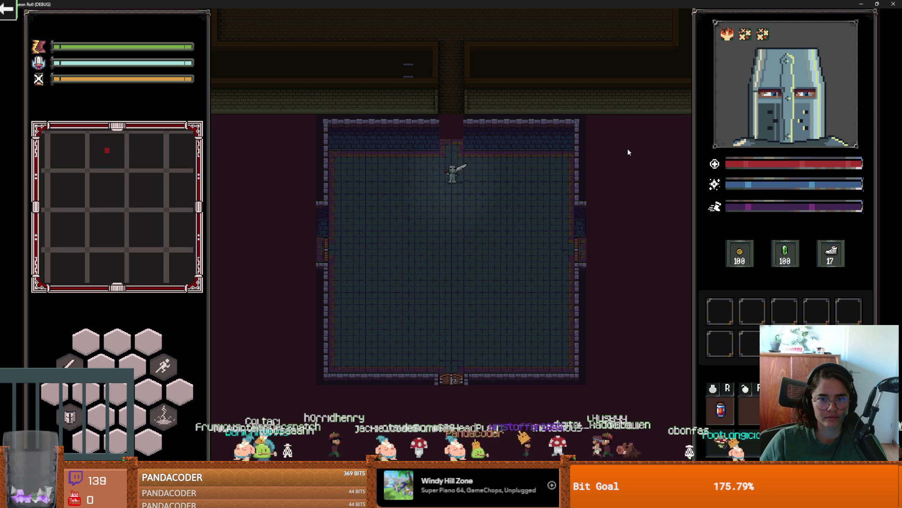
pyautogui.moveTo(762, 18)
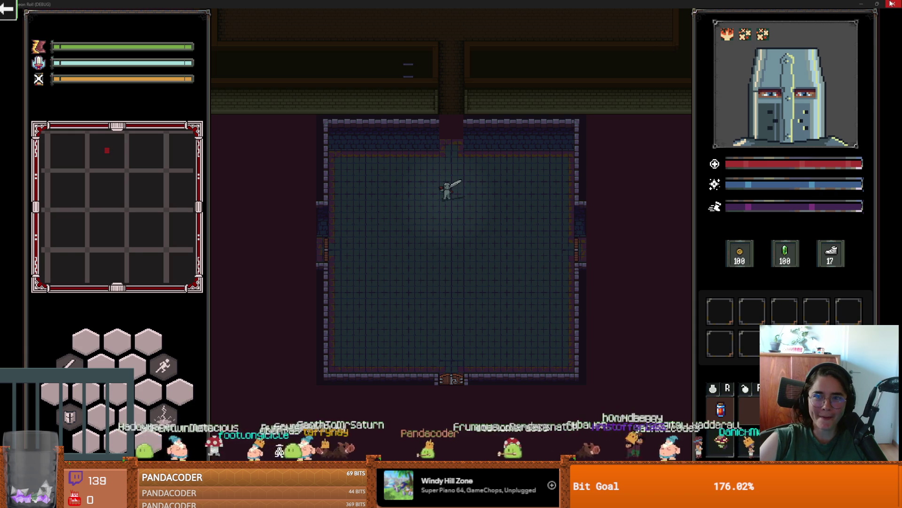
# Step: Close the running game and delete all tiles on the second wall tile layer
pyautogui.click(891, 4)
pyautogui.scroll(-5, 517, 258)
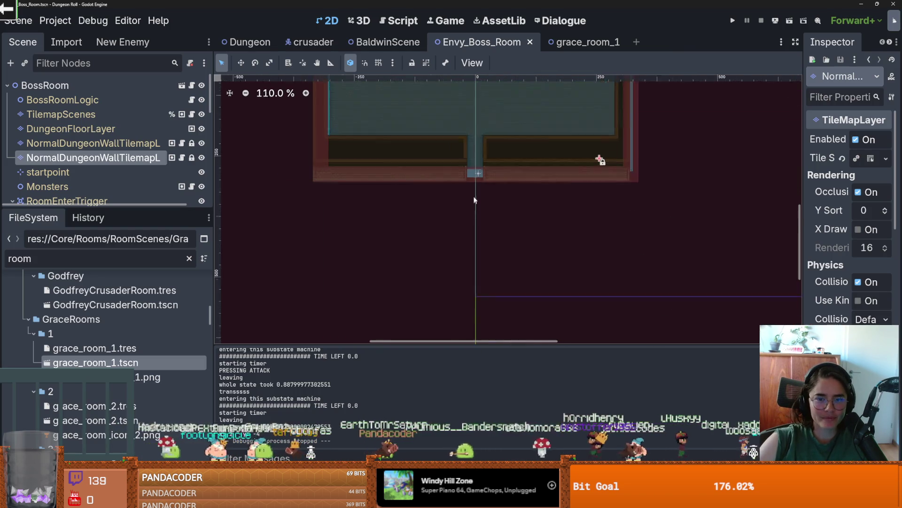
pyautogui.scroll(9, 473, 197)
pyautogui.scroll(-5, 479, 186)
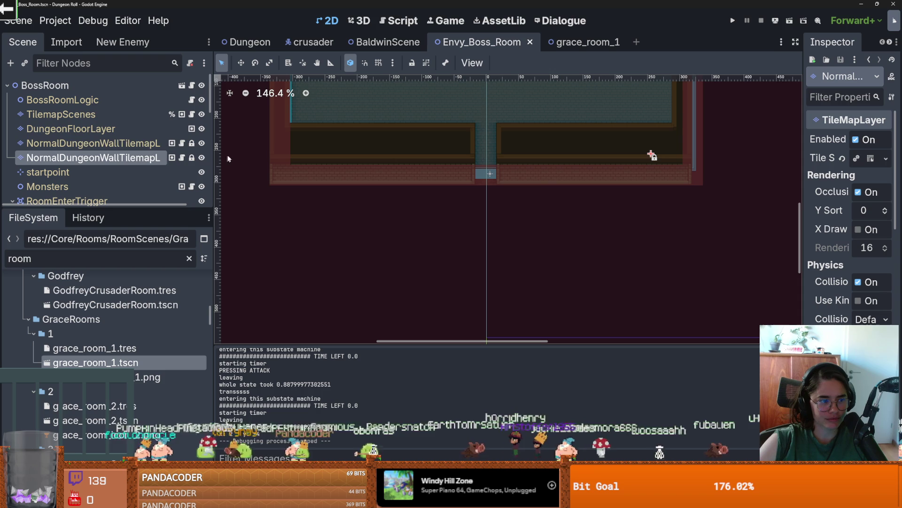
pyautogui.click(91, 146)
pyautogui.click(94, 158)
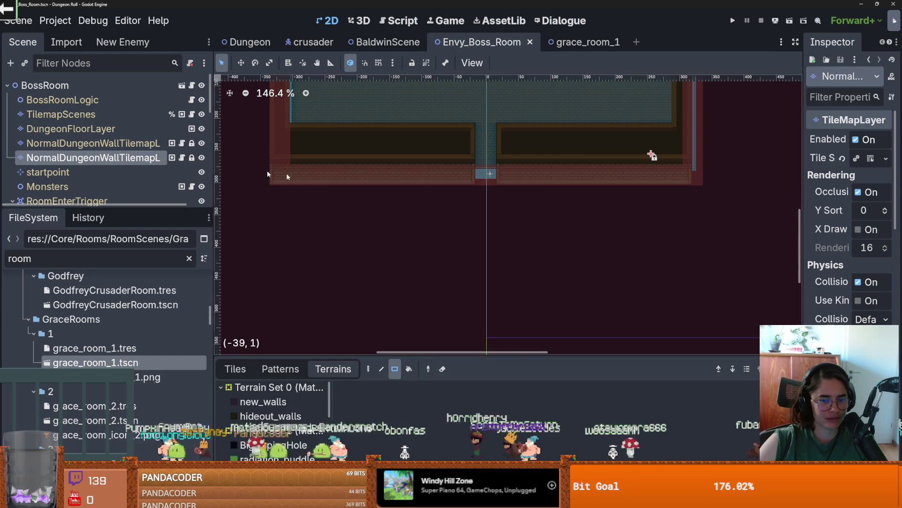
pyautogui.scroll(-5, 326, 182)
pyautogui.scroll(-2, 329, 202)
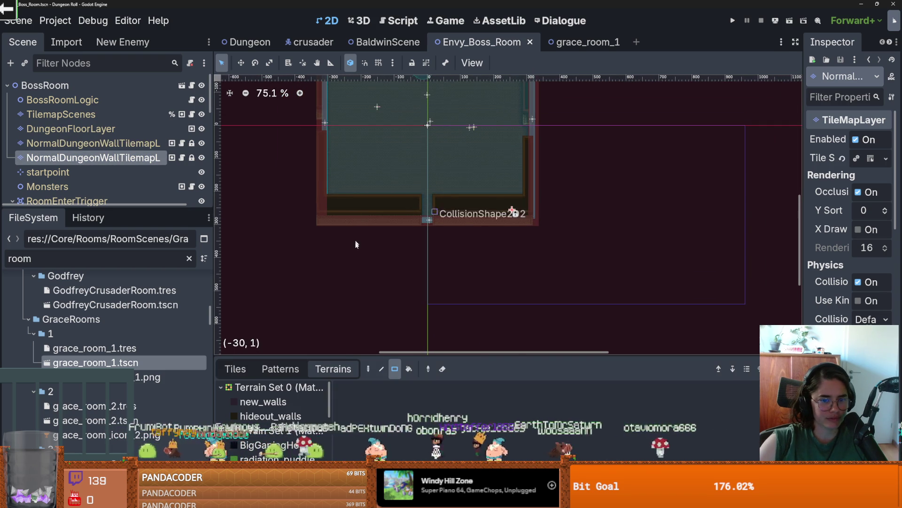
pyautogui.click(236, 372)
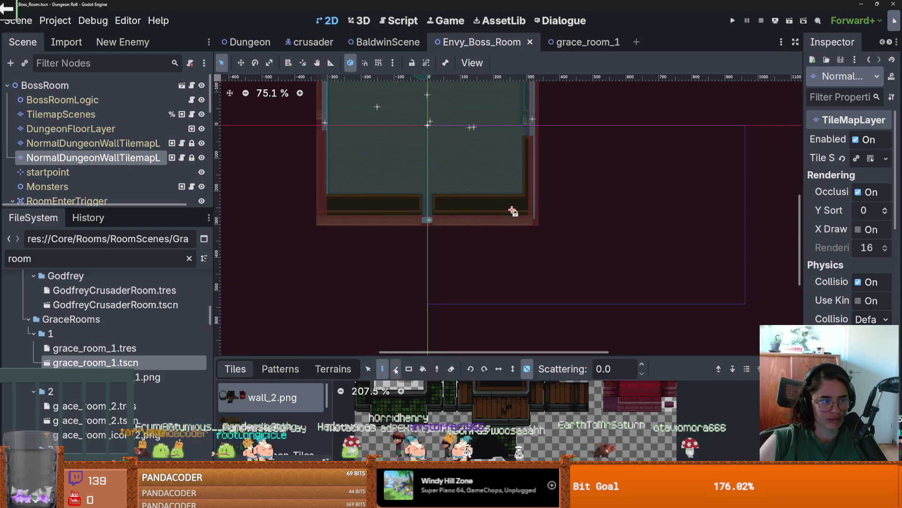
pyautogui.click(368, 369)
pyautogui.scroll(-3, 407, 200)
pyautogui.hotkey('ctrl', 'a')
pyautogui.press('Delete')
# Step: Move the first wall tile layer up and left so it lines up with the floor
pyautogui.click(139, 143)
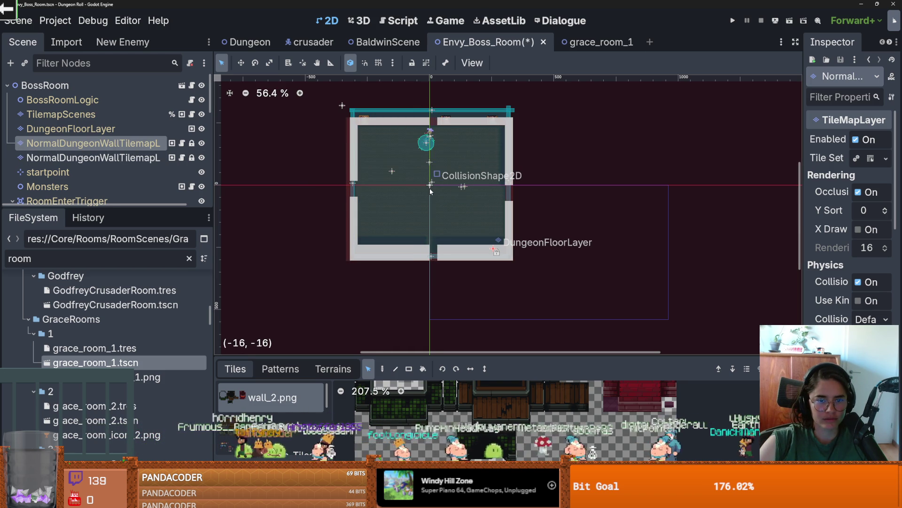
pyautogui.click(454, 207)
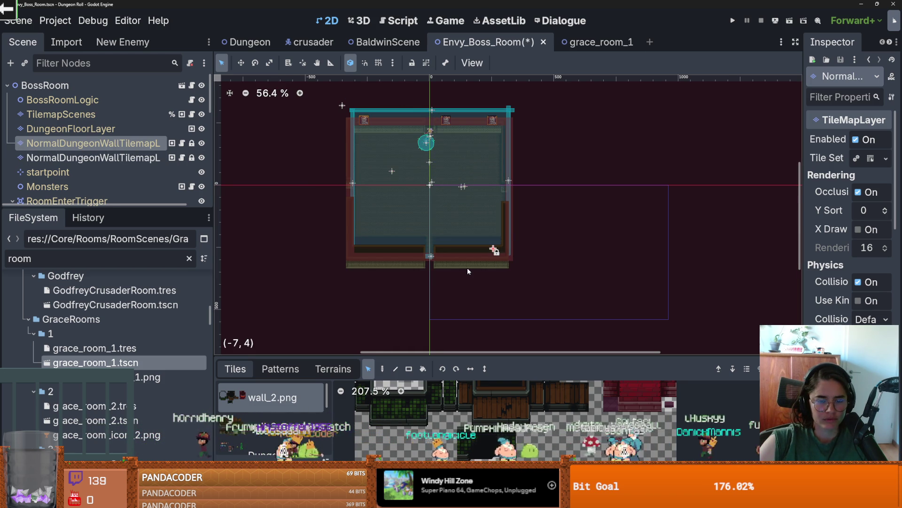
pyautogui.scroll(6, 444, 273)
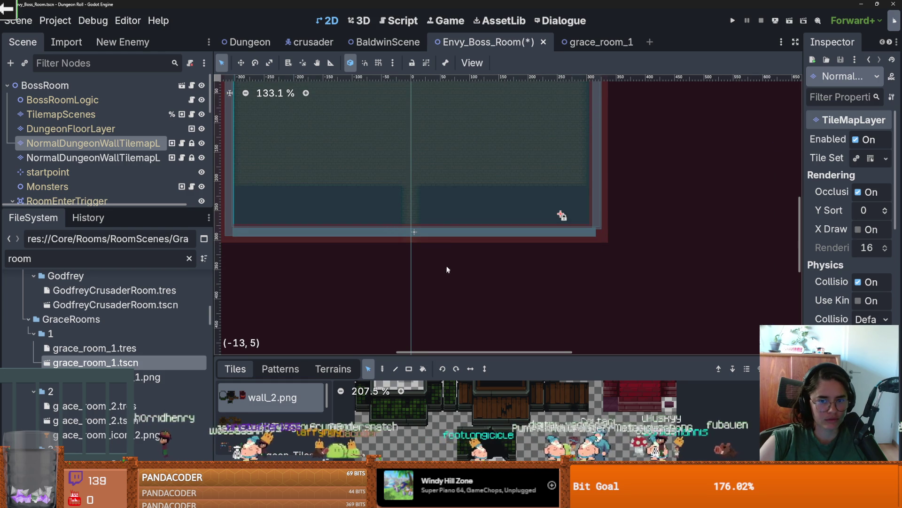
pyautogui.scroll(3, 413, 117)
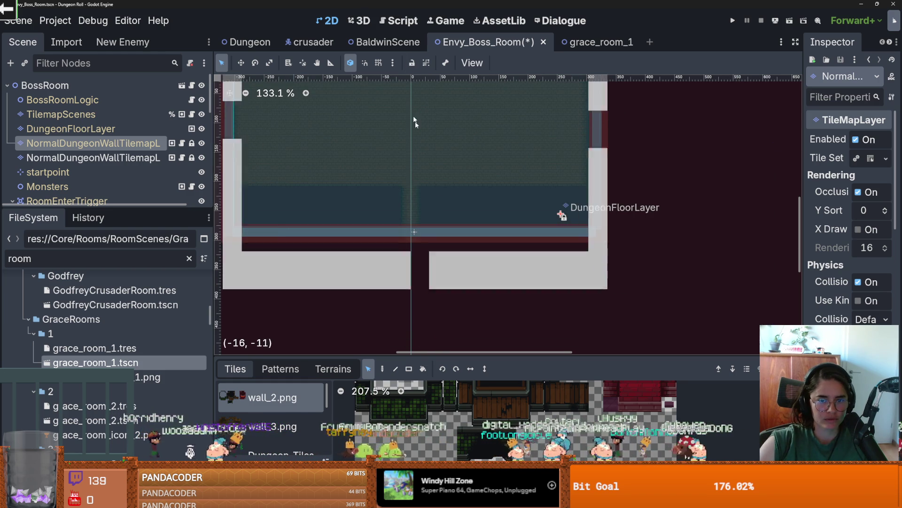
pyautogui.scroll(-1, 413, 117)
pyautogui.scroll(1, 410, 198)
pyautogui.moveTo(409, 198); pyautogui.dragTo(410, 194)
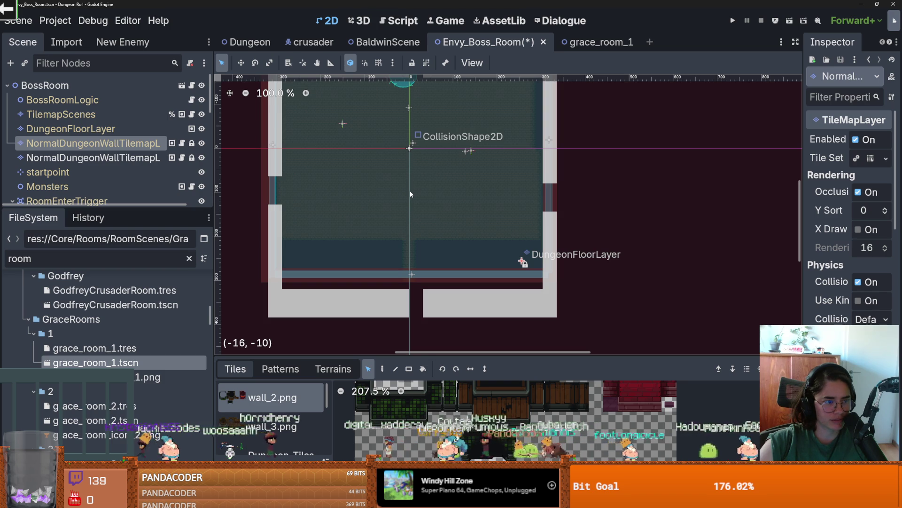
pyautogui.moveTo(410, 194); pyautogui.dragTo(411, 193)
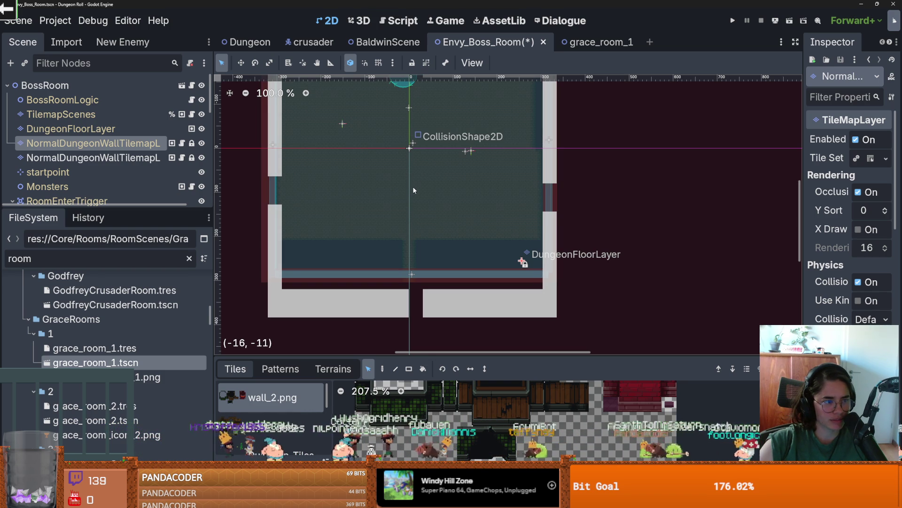
pyautogui.scroll(3, 412, 186)
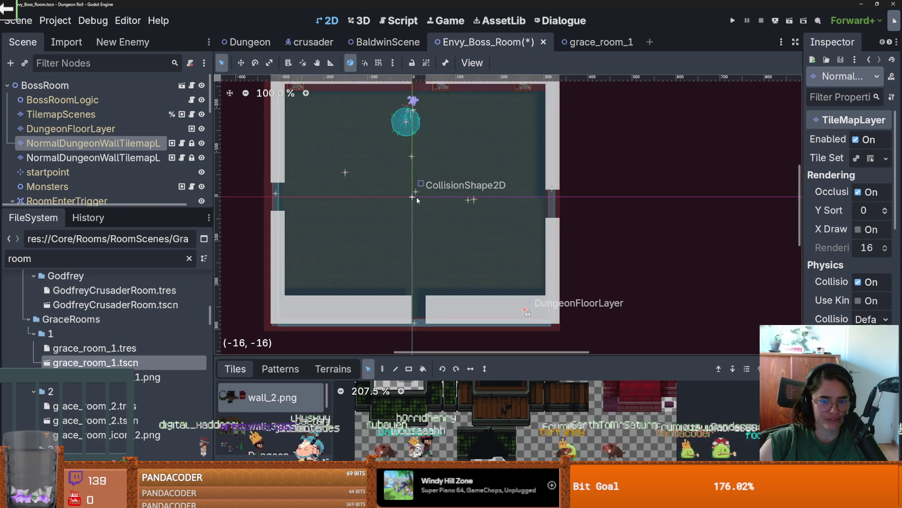
pyautogui.moveTo(412, 194); pyautogui.dragTo(413, 225)
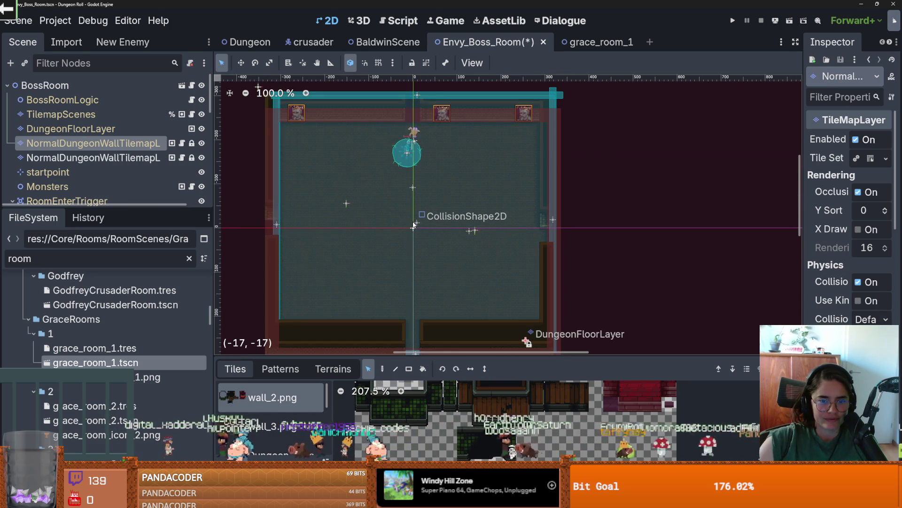
pyautogui.scroll(-2, 427, 248)
pyautogui.scroll(1, 427, 248)
pyautogui.scroll(-2, 427, 244)
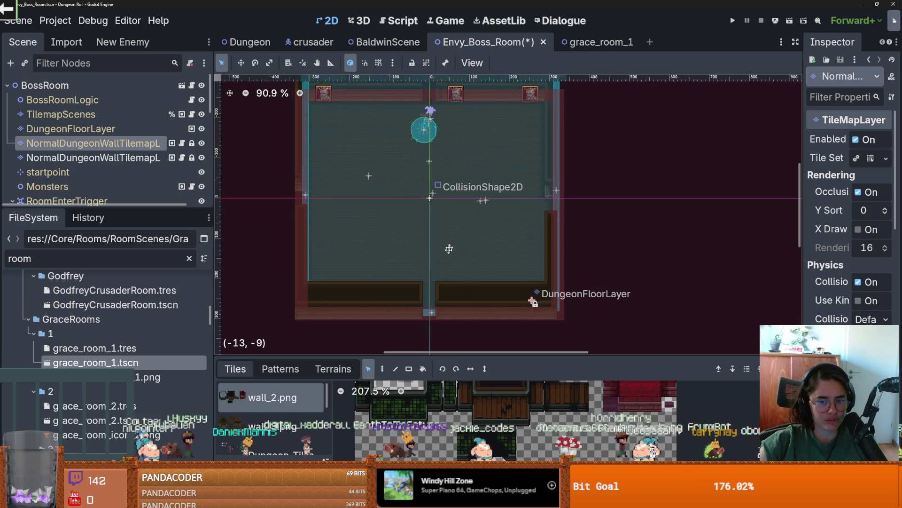
pyautogui.scroll(2, 470, 245)
pyautogui.scroll(-1, 466, 249)
# Step: Save the Envy_Boss_Room scene
pyautogui.hotkey('ctrl', 's')
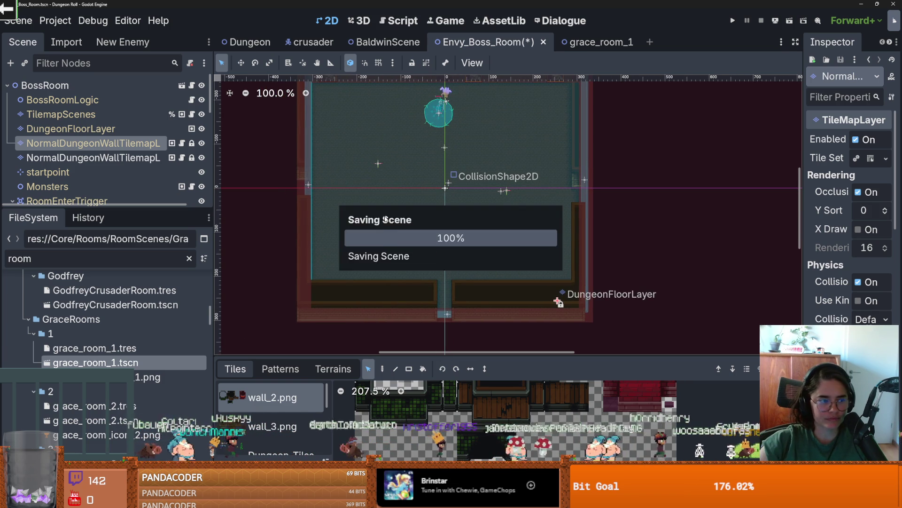
pyautogui.scroll(-1, 391, 266)
pyautogui.scroll(-2, 383, 272)
pyautogui.scroll(4, 377, 279)
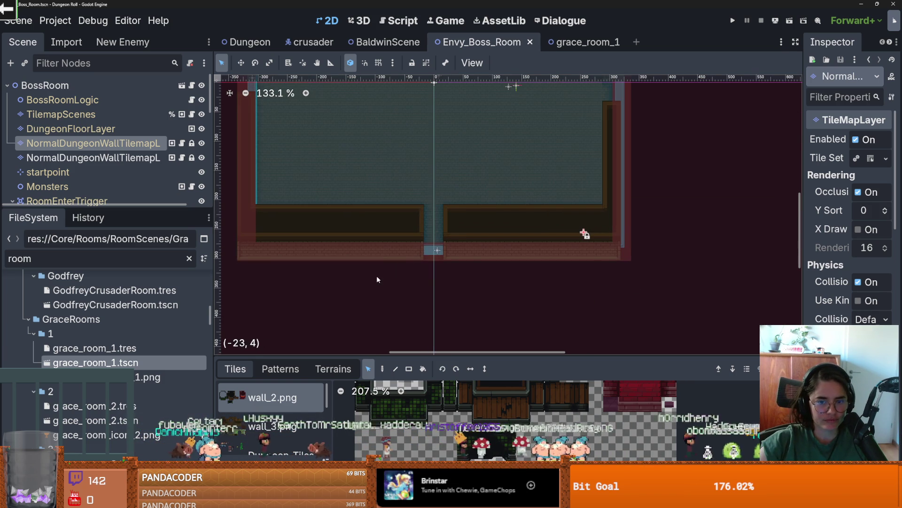
# Step: On DungeonFloorLayer, draw a 2x6 tiled_floor_inner terrain strip below the doorway
pyautogui.click(70, 128)
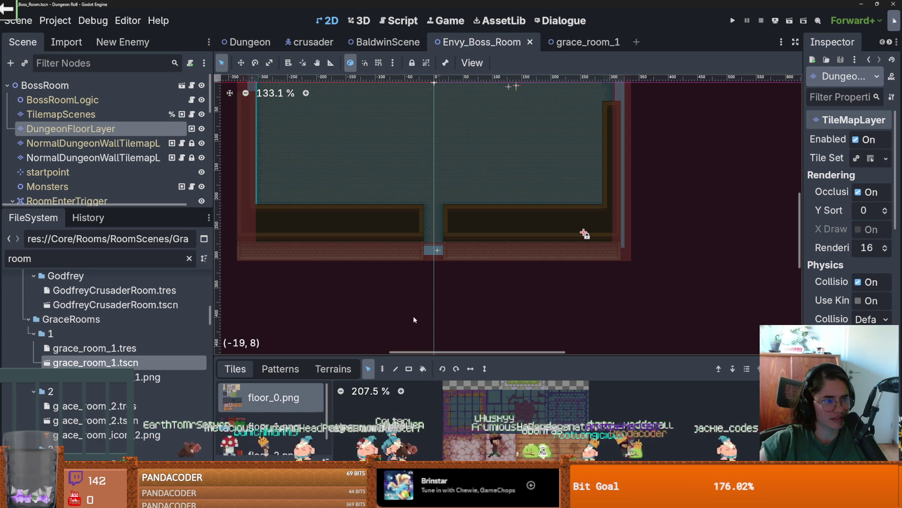
pyautogui.click(333, 369)
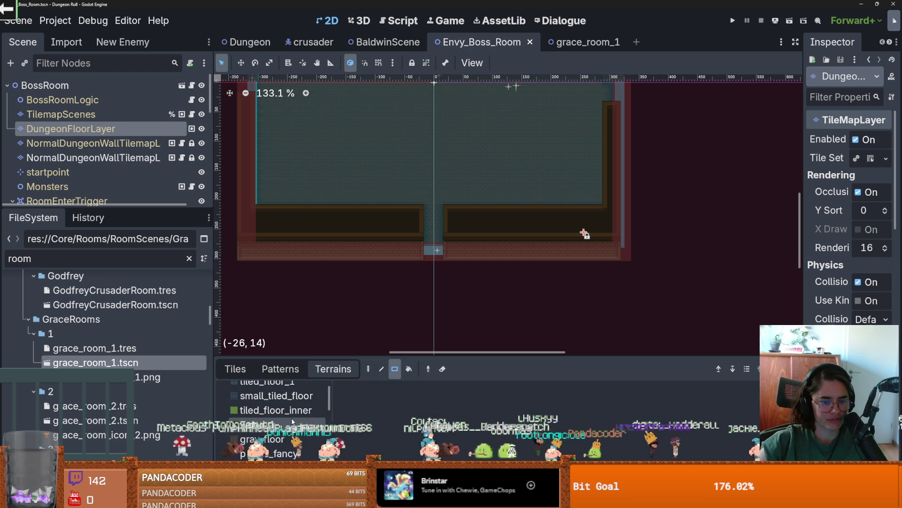
pyautogui.click(276, 410)
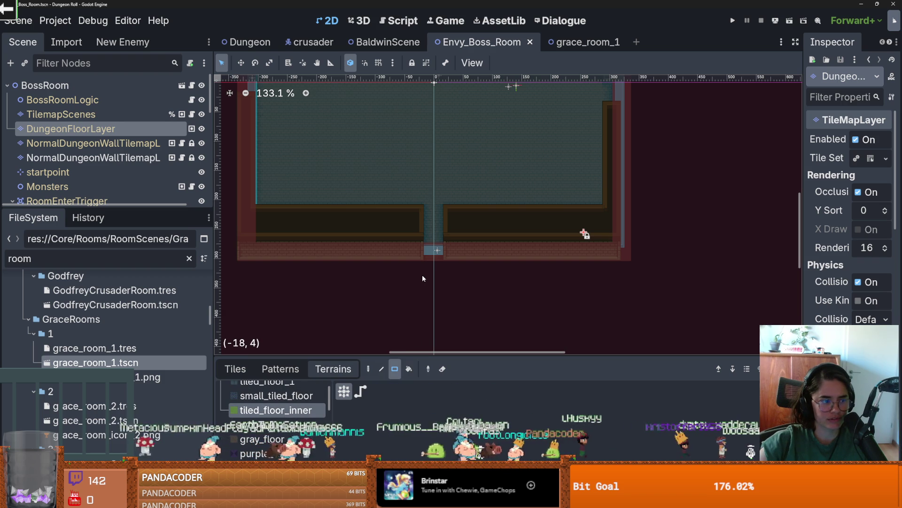
pyautogui.moveTo(433, 247)
pyautogui.mouseDown()
pyautogui.moveTo(430, 306)
pyautogui.moveTo(429, 296)
pyautogui.mouseUp()
pyautogui.scroll(3, 430, 296)
# Step: Switch to freehand painting with the wooden floor terrain and save the scene
pyautogui.press('d')
pyautogui.click(282, 424)
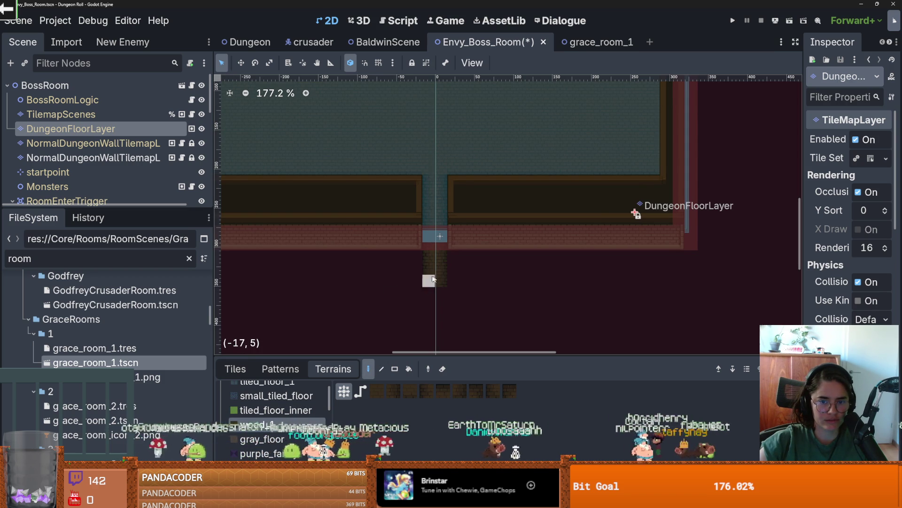
pyautogui.scroll(-2, 433, 271)
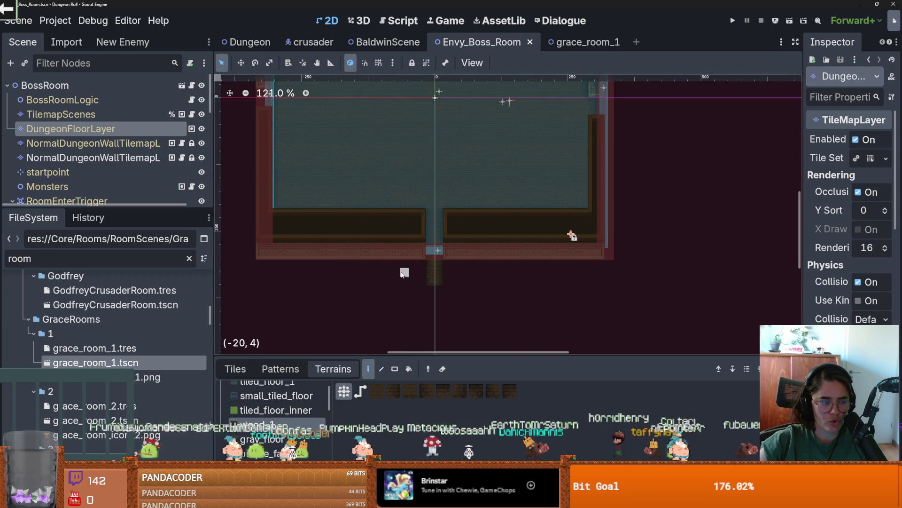
pyautogui.hotkey('ctrl', 's')
pyautogui.scroll(2, 402, 272)
pyautogui.scroll(1, 404, 271)
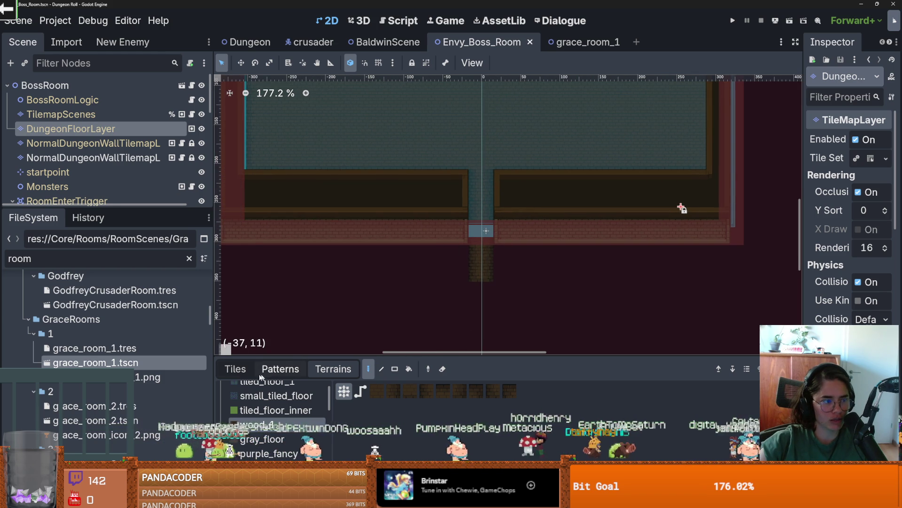
pyautogui.click(234, 369)
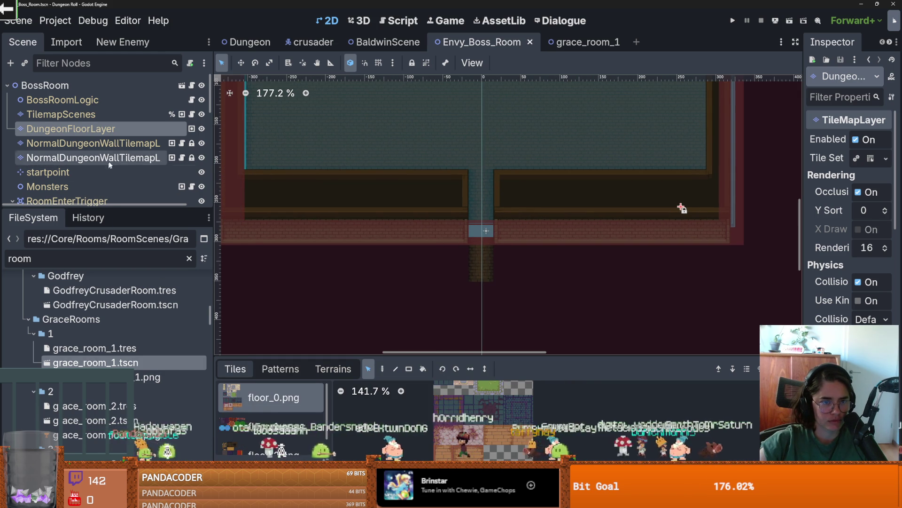
# Step: On the wall layer, paint a row of wall_3.png tiles along the bottom wall left of the doorway
pyautogui.click(123, 148)
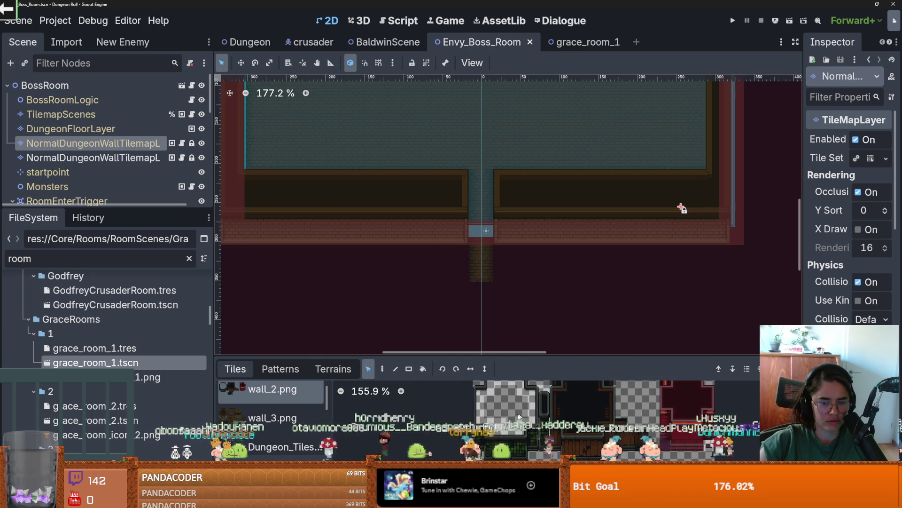
pyautogui.click(277, 410)
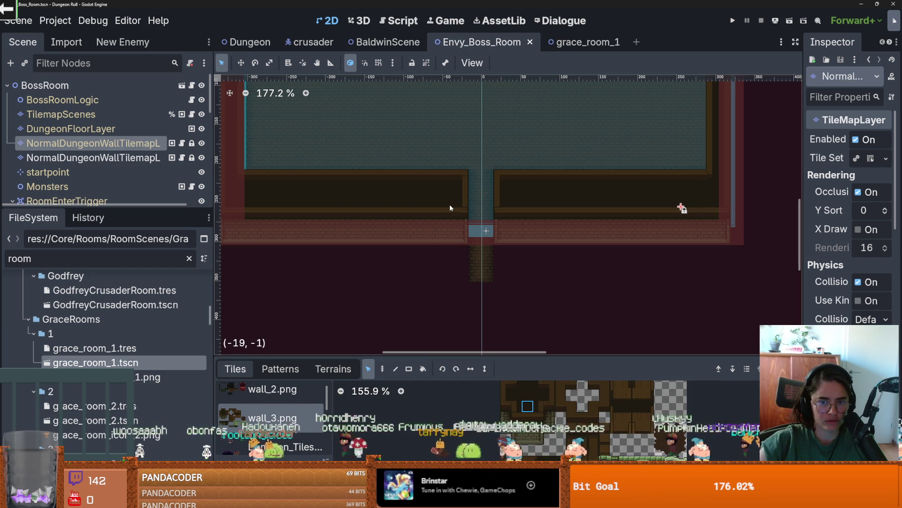
pyautogui.moveTo(437, 242); pyautogui.dragTo(254, 256)
pyautogui.press('d')
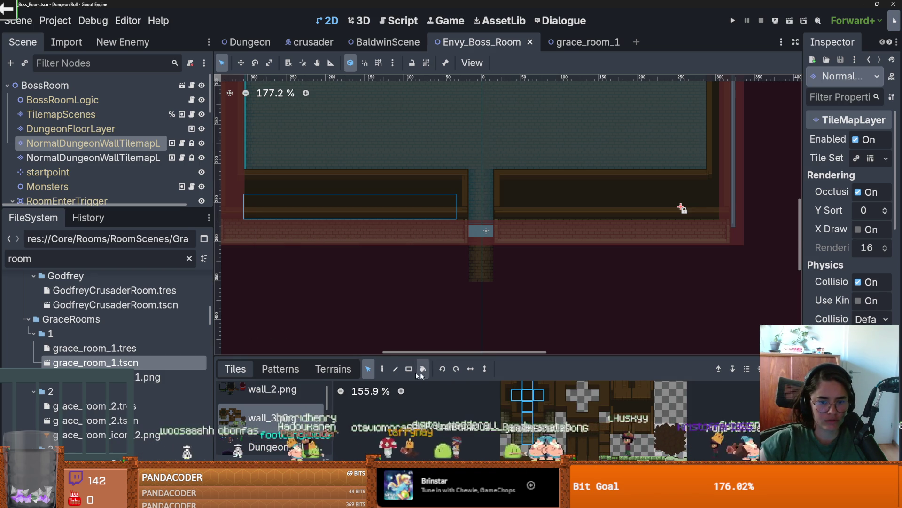
pyautogui.click(528, 395)
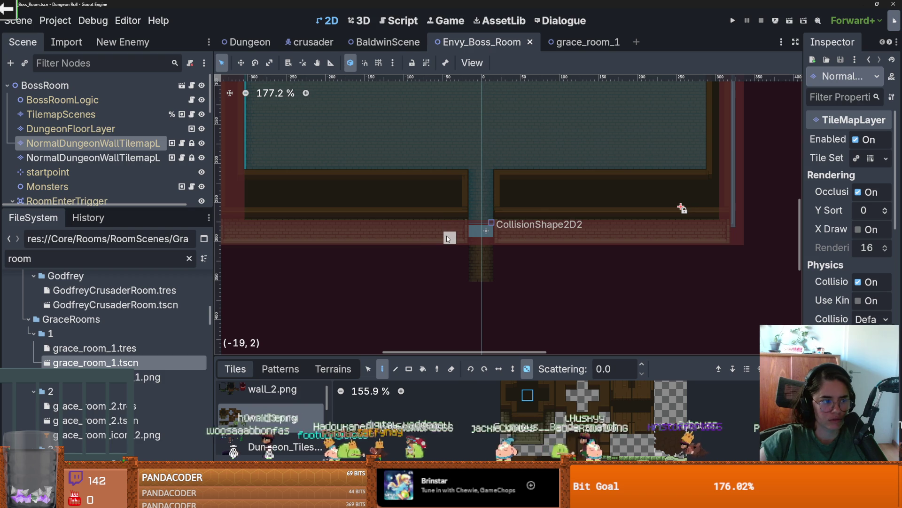
pyautogui.moveTo(452, 228)
pyautogui.mouseDown()
pyautogui.moveTo(451, 215)
pyautogui.moveTo(272, 211)
pyautogui.mouseUp()
pyautogui.moveTo(272, 211)
pyautogui.mouseDown()
pyautogui.moveTo(397, 217)
pyautogui.moveTo(374, 219)
pyautogui.mouseUp()
# Step: Paint wall tiles right of the doorway with an end tile, then erase that new row
pyautogui.hscroll(3, 400, 216)
pyautogui.scroll(2, 521, 230)
pyautogui.hscroll(3, 616, 204)
pyautogui.moveTo(402, 207); pyautogui.dragTo(648, 206)
pyautogui.click(549, 395)
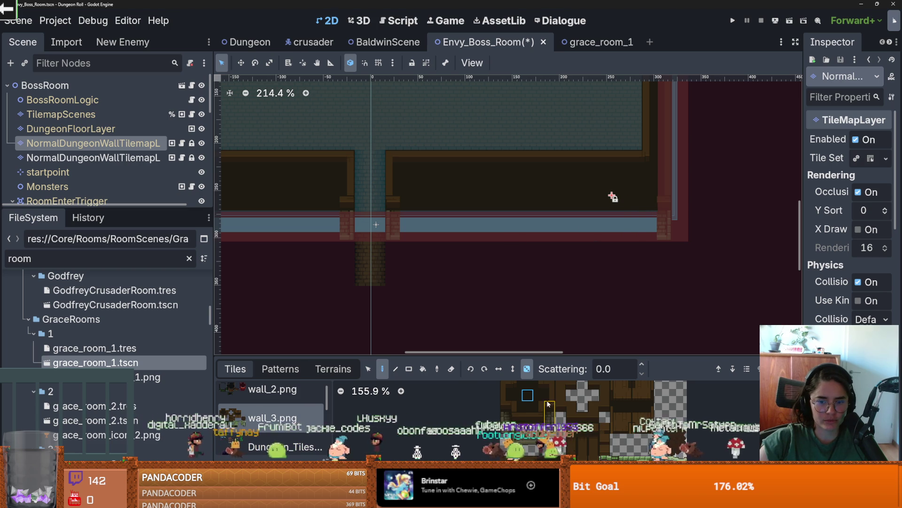
pyautogui.click(664, 233)
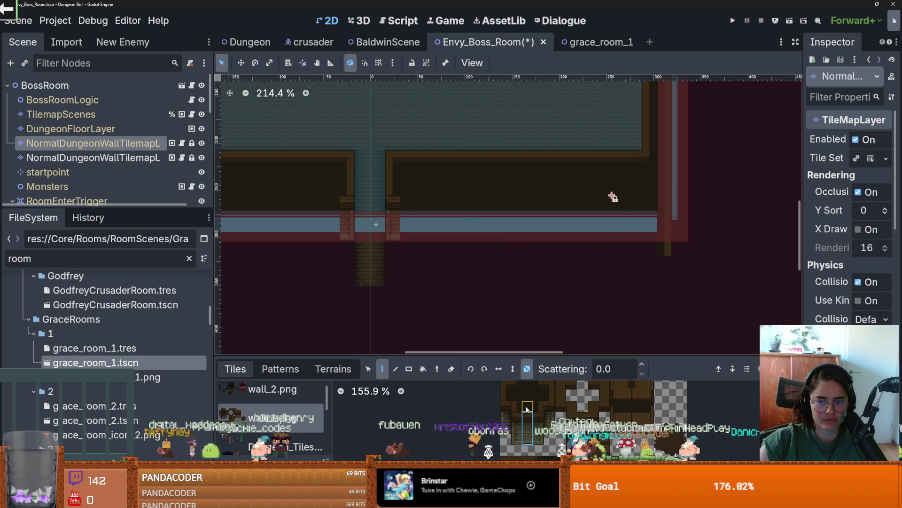
pyautogui.moveTo(625, 218); pyautogui.dragTo(402, 219)
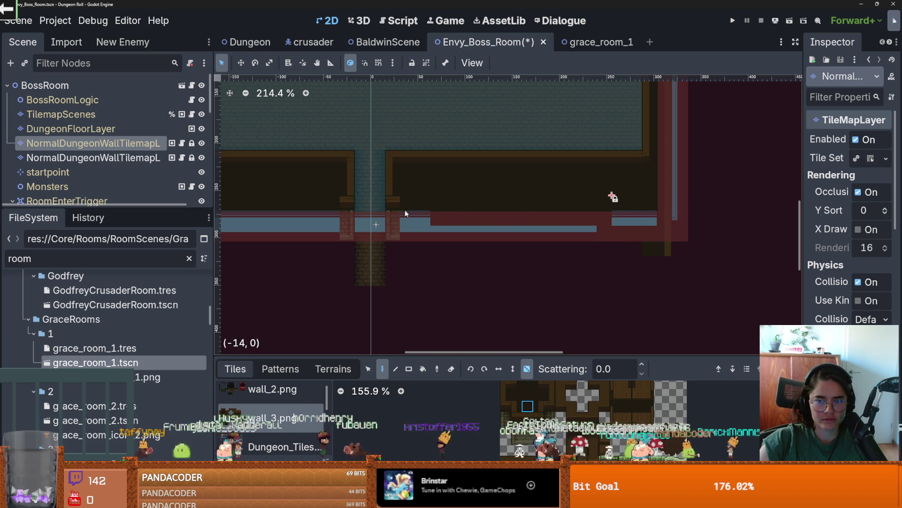
pyautogui.moveTo(625, 221)
pyautogui.mouseDown()
pyautogui.moveTo(631, 227)
pyautogui.moveTo(409, 228)
pyautogui.moveTo(403, 261)
pyautogui.moveTo(649, 265)
pyautogui.moveTo(656, 252)
pyautogui.moveTo(625, 252)
pyautogui.moveTo(609, 239)
pyautogui.moveTo(547, 254)
pyautogui.mouseUp()
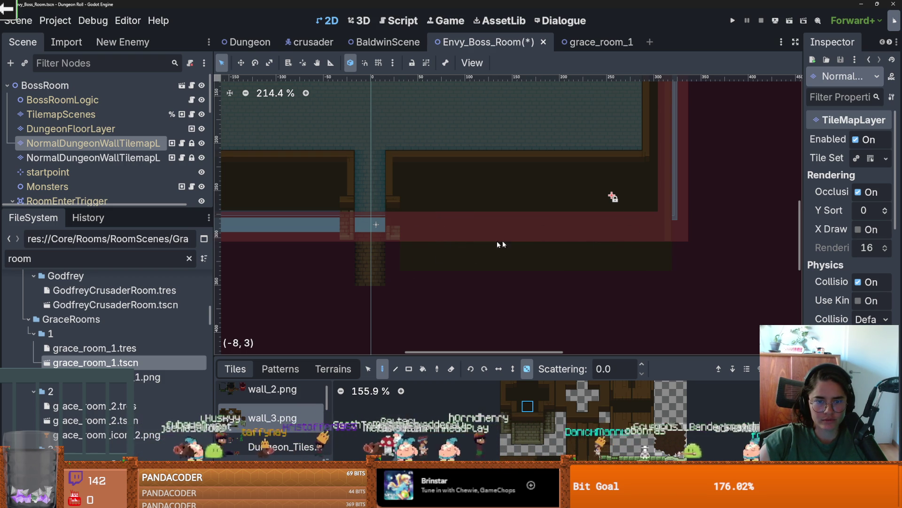
# Step: Replace the faded bricks in the column beside the doorway with dark wall tiles and save
pyautogui.scroll(1, 371, 244)
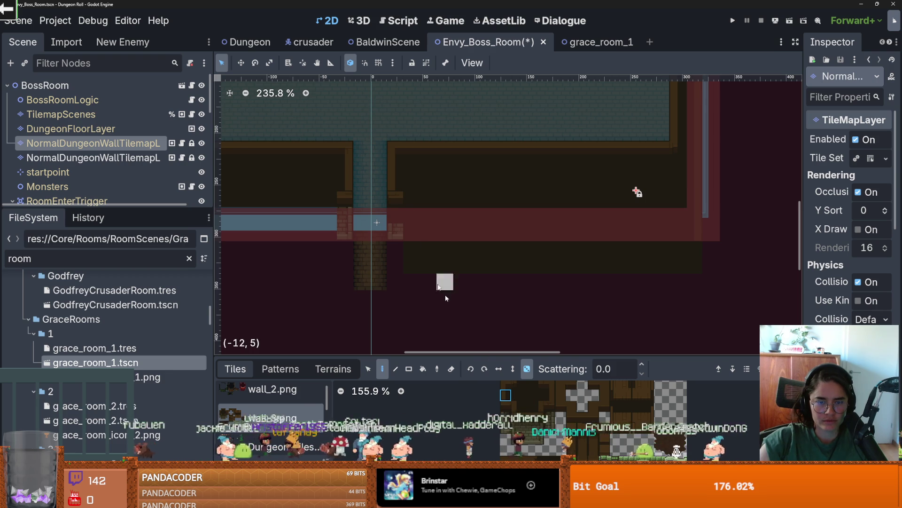
pyautogui.rightClick(395, 230)
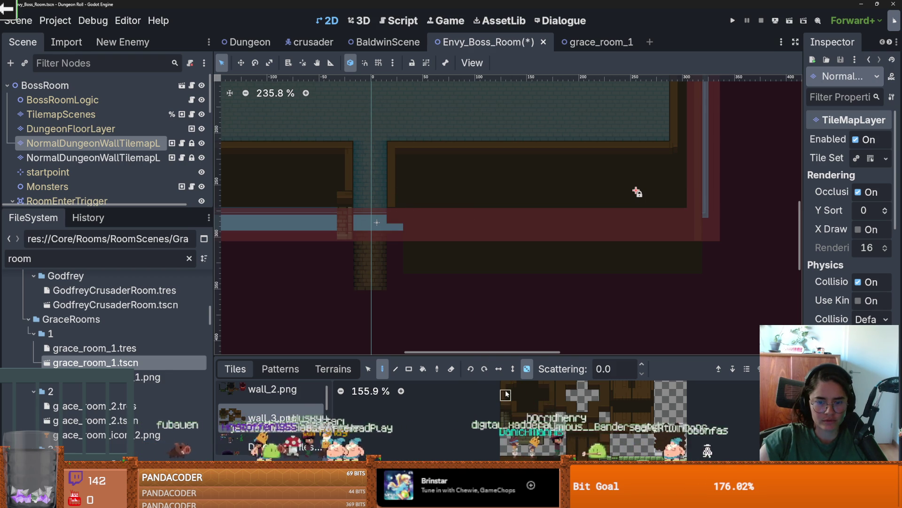
pyautogui.moveTo(394, 221); pyautogui.dragTo(391, 260)
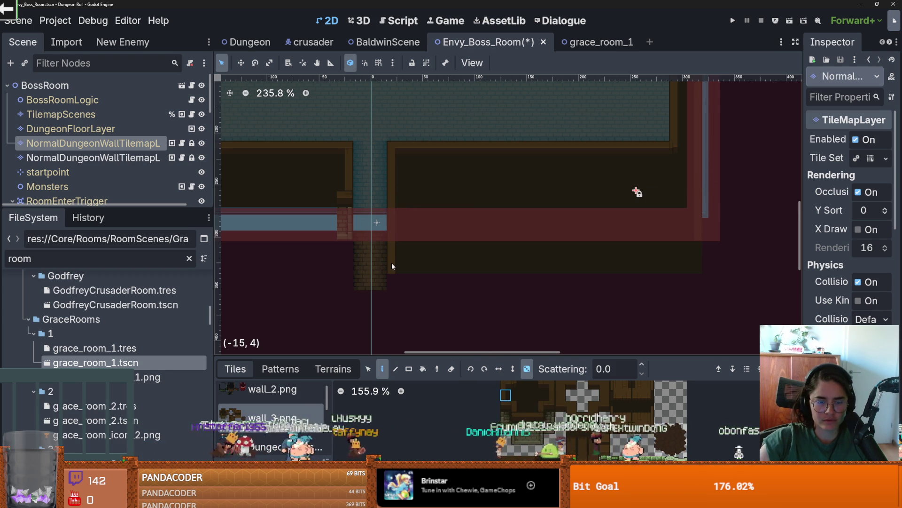
pyautogui.hscroll(-3, 470, 292)
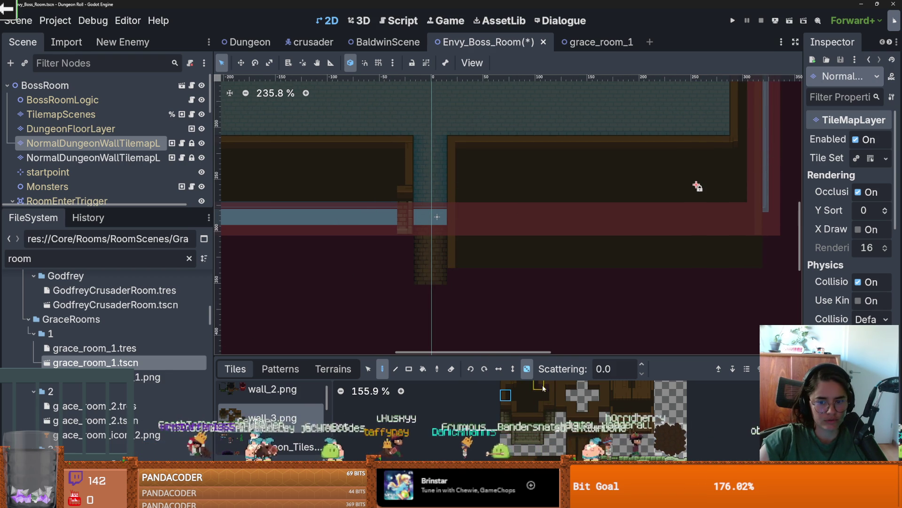
pyautogui.moveTo(403, 193)
pyautogui.mouseDown()
pyautogui.moveTo(403, 257)
pyautogui.moveTo(399, 235)
pyautogui.mouseUp()
pyautogui.scroll(1, 398, 229)
pyautogui.hotkey('ctrl', 's')
pyautogui.hscroll(-2, 423, 235)
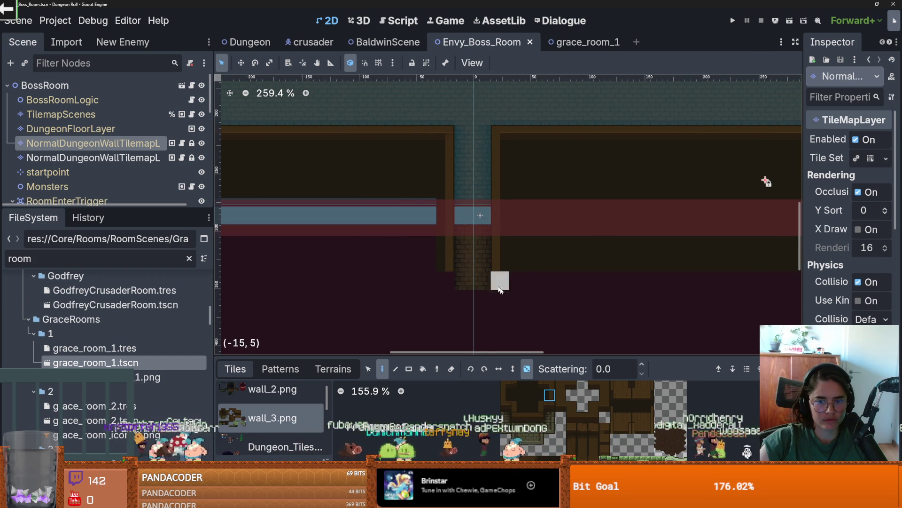
# Step: Fill a 19x6 rectangle of wall tiles along the bottom, patch the left gap, and save
pyautogui.click(408, 369)
pyautogui.scroll(-1, 348, 237)
pyautogui.hscroll(-2, 348, 237)
pyautogui.moveTo(532, 250); pyautogui.dragTo(237, 181)
pyautogui.hscroll(-2, 374, 200)
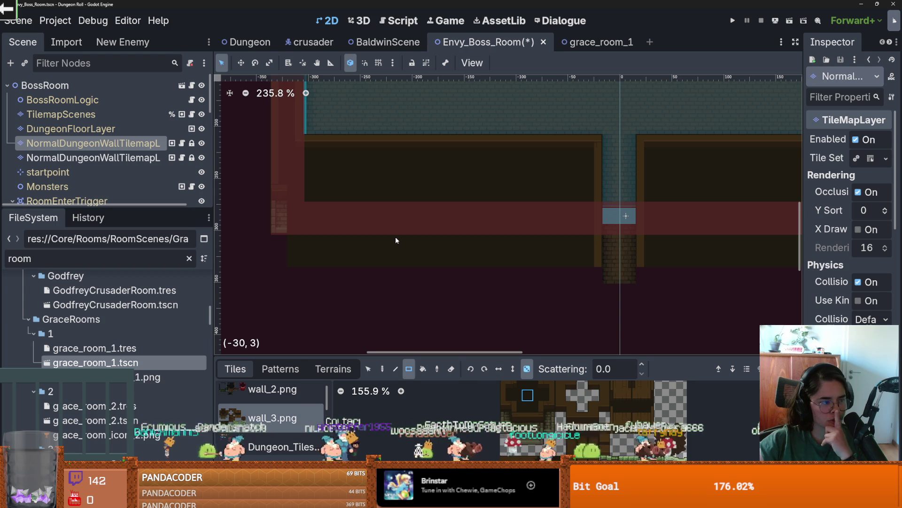
pyautogui.scroll(-2, 460, 144)
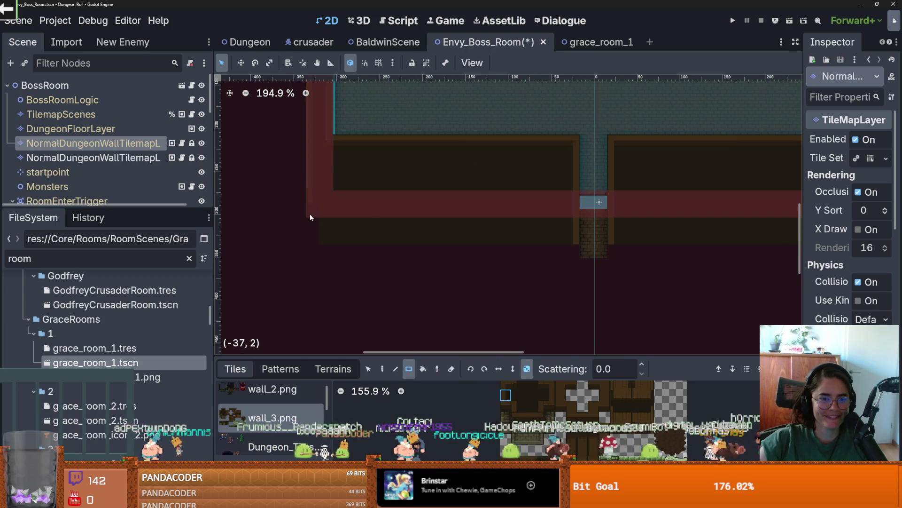
pyautogui.click(307, 235)
pyautogui.scroll(-2, 449, 245)
pyautogui.hotkey('ctrl', 's')
# Step: Save the Envy_Boss_Room scene with Ctrl+S
pyautogui.scroll(-3, 473, 238)
pyautogui.scroll(3, 371, 226)
pyautogui.scroll(2, 371, 226)
pyautogui.hotkey('ctrl', 's')
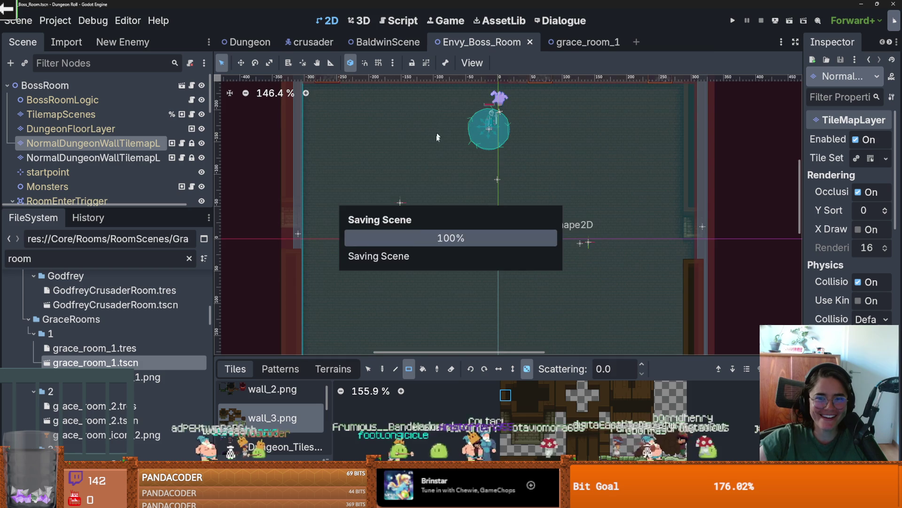
pyautogui.scroll(-20, 438, 127)
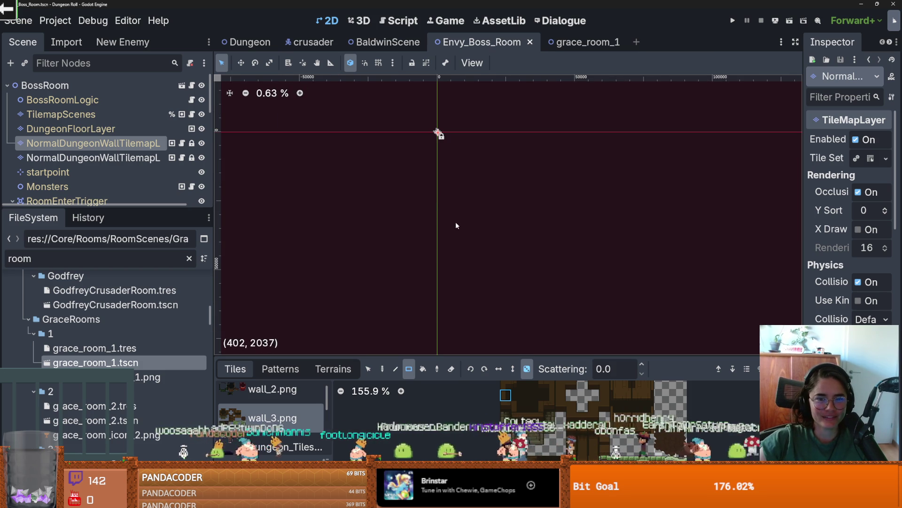
# Step: Select the TilemapScenes node, save again, and run the game with F5
pyautogui.click(61, 114)
pyautogui.scroll(2, 397, 200)
pyautogui.scroll(4, 494, 216)
pyautogui.scroll(15, 502, 211)
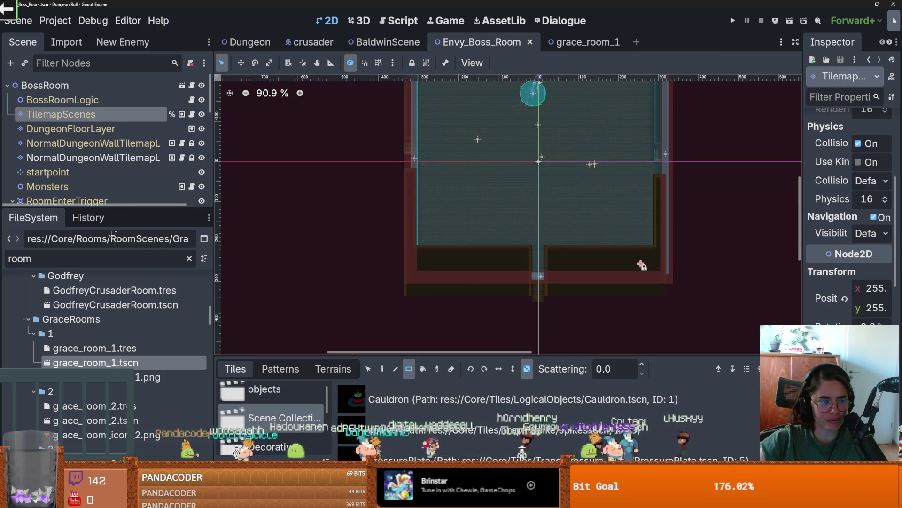
pyautogui.scroll(-2, 444, 215)
pyautogui.scroll(2, 444, 215)
pyautogui.scroll(1, 546, 207)
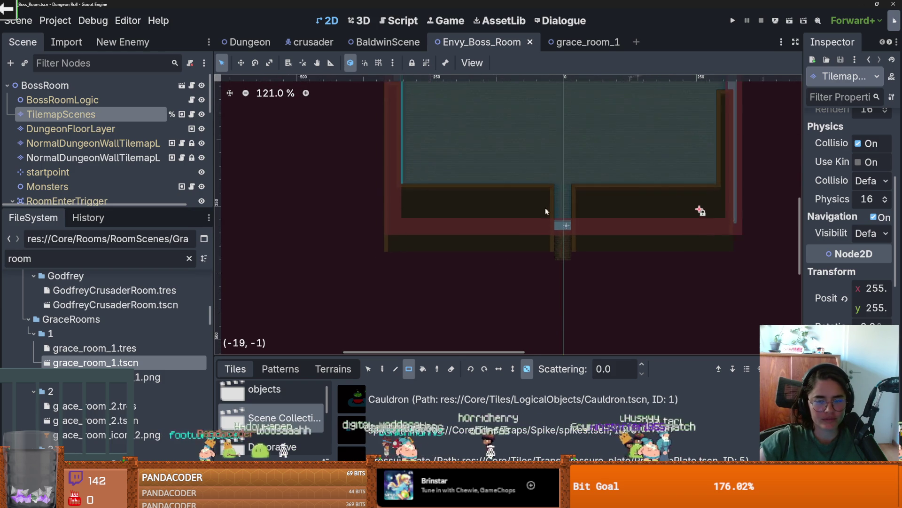
pyautogui.scroll(2, 467, 270)
pyautogui.scroll(-2, 473, 264)
pyautogui.scroll(-1, 483, 278)
pyautogui.hotkey('ctrl', 's')
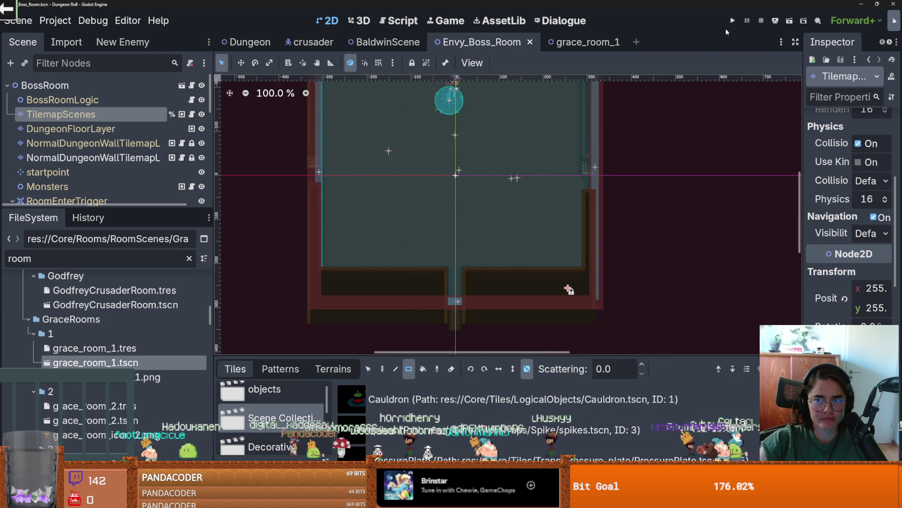
pyautogui.press('F5')
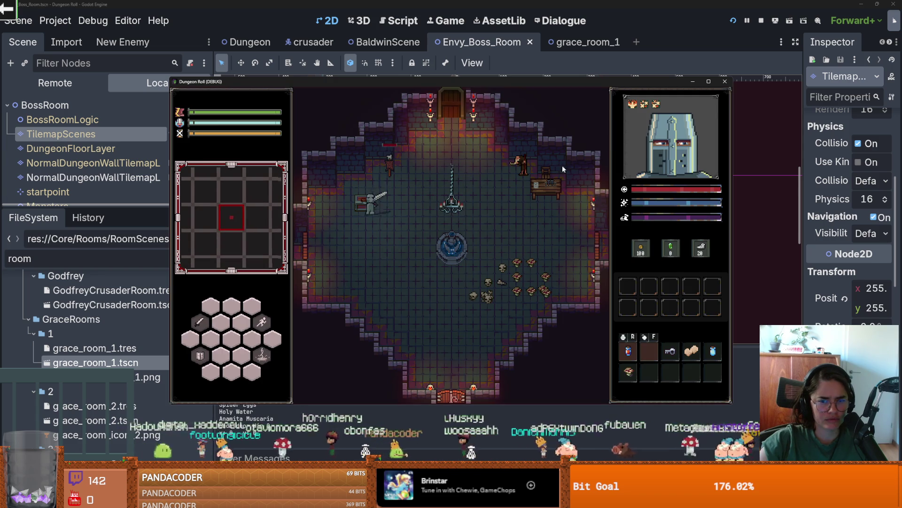
# Step: Run tp_to_before_boss in the in-game console
pyautogui.press('`')
pyautogui.write('tp_to_before_boss')
pyautogui.press('Return')
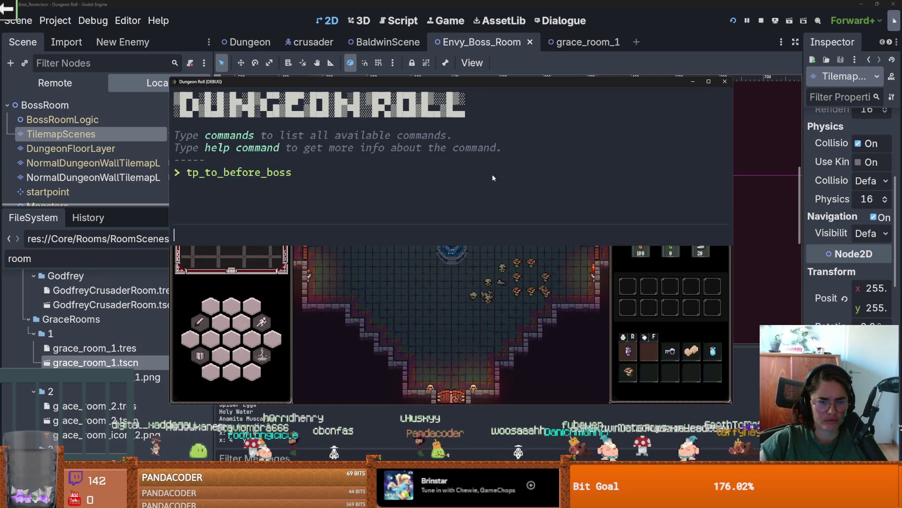
# Step: Walk right and down through the door into the boss room, then close the game
pyautogui.press('d')
pyautogui.press('s')
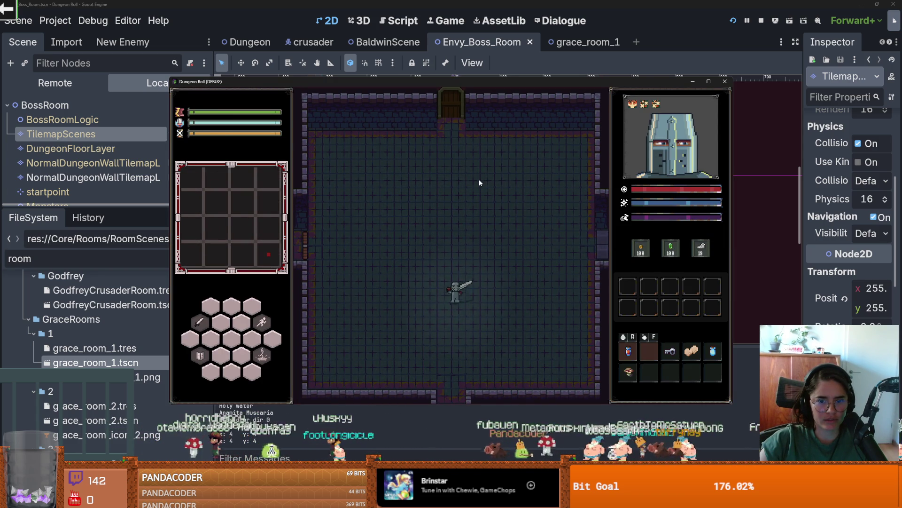
pyautogui.press('s')
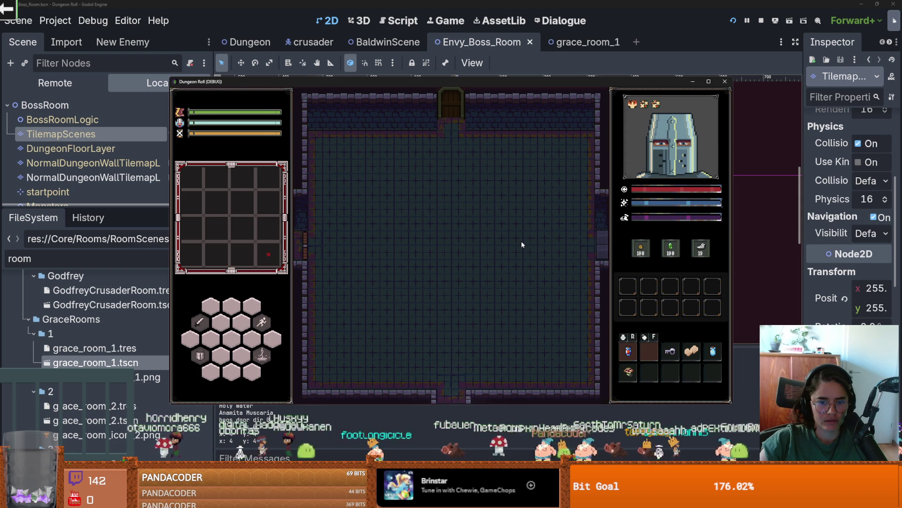
pyautogui.press('s')
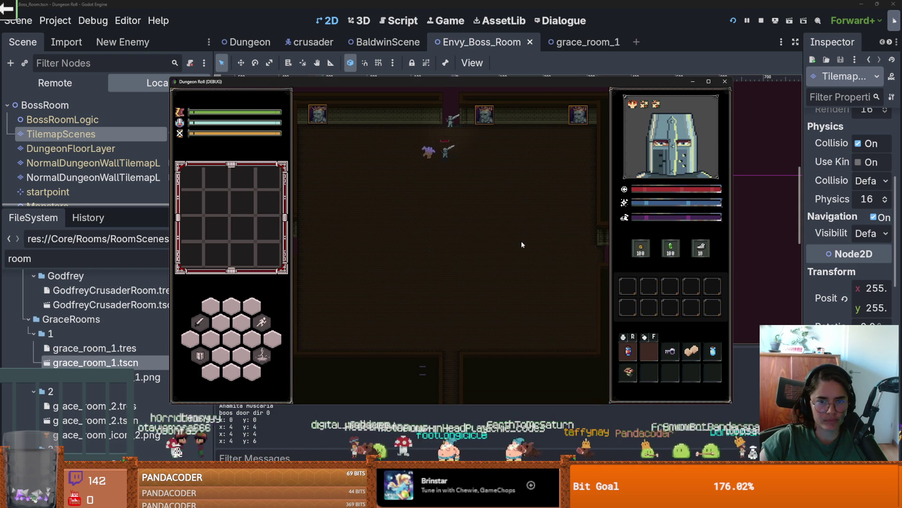
pyautogui.click(725, 81)
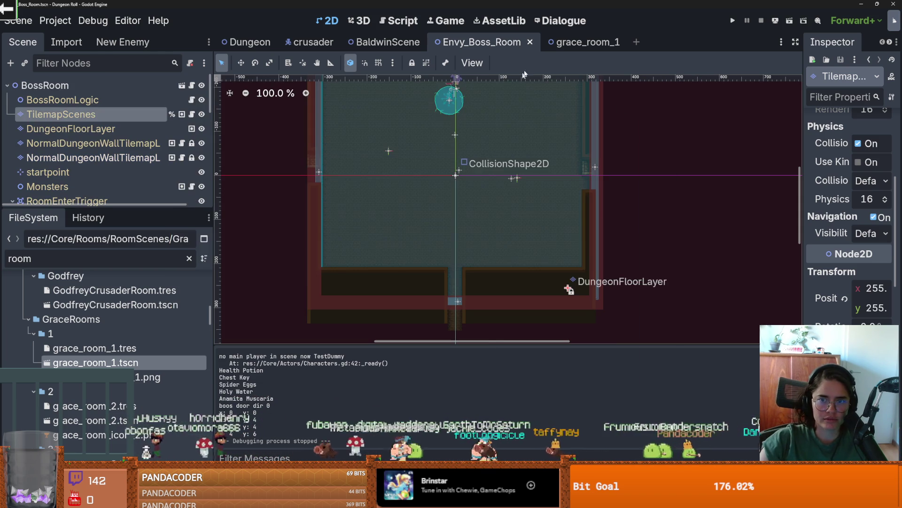
# Step: Select NormalDungeonWallTilemapLayer and box-select the tiles along the room's top wall
pyautogui.scroll(3, 467, 169)
pyautogui.scroll(1, 312, 165)
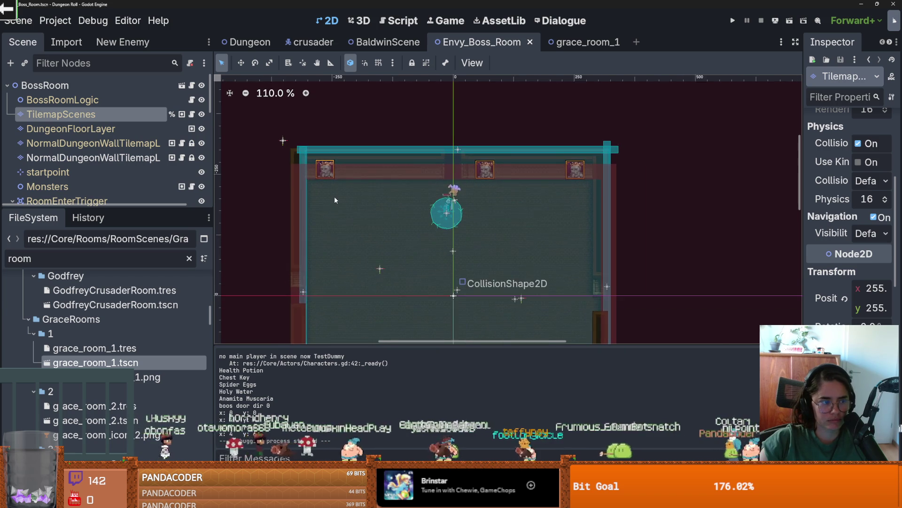
pyautogui.scroll(1, 361, 225)
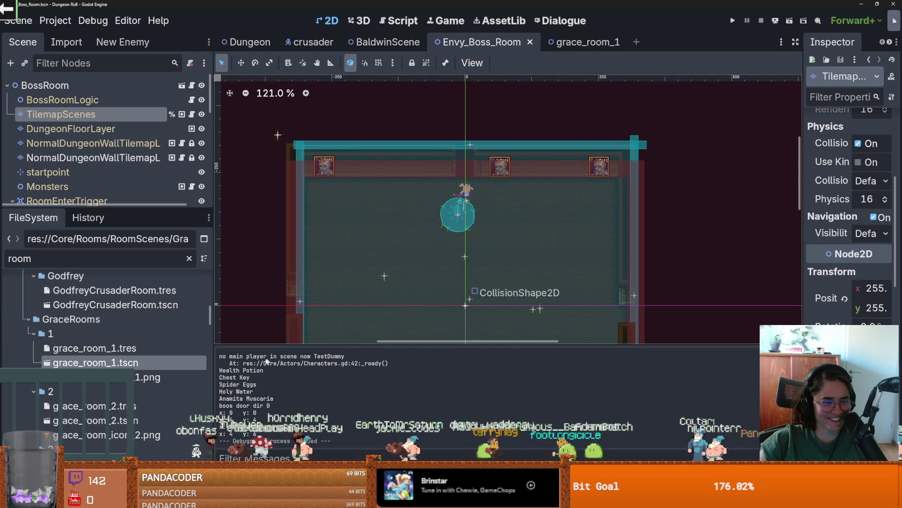
pyautogui.click(101, 141)
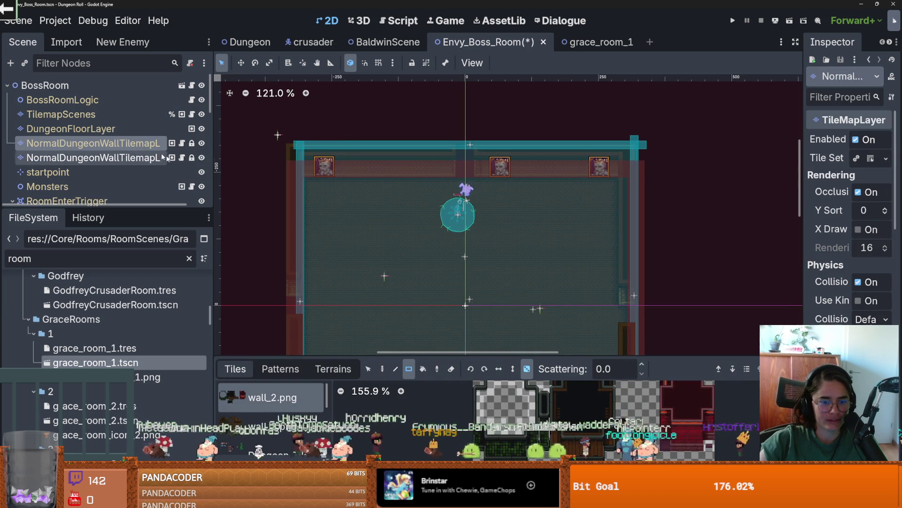
pyautogui.click(368, 367)
pyautogui.scroll(-1, 306, 336)
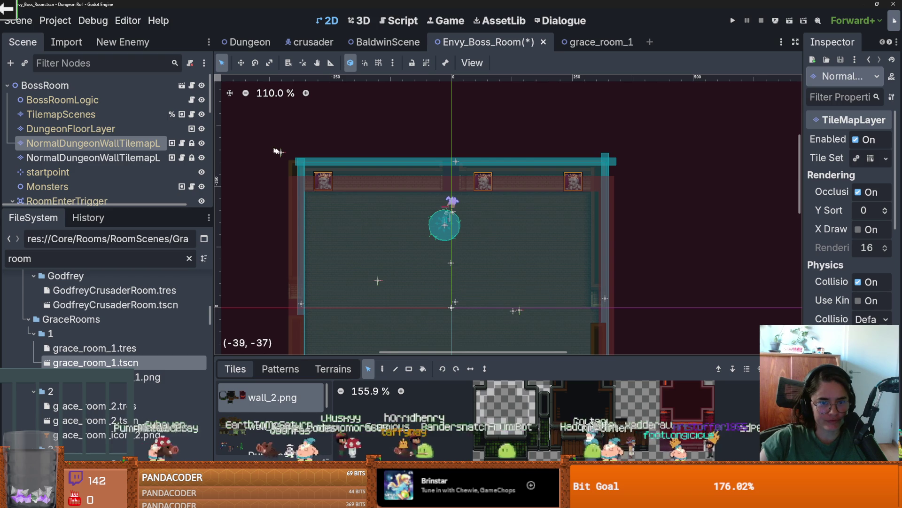
pyautogui.moveTo(283, 142); pyautogui.dragTo(492, 198)
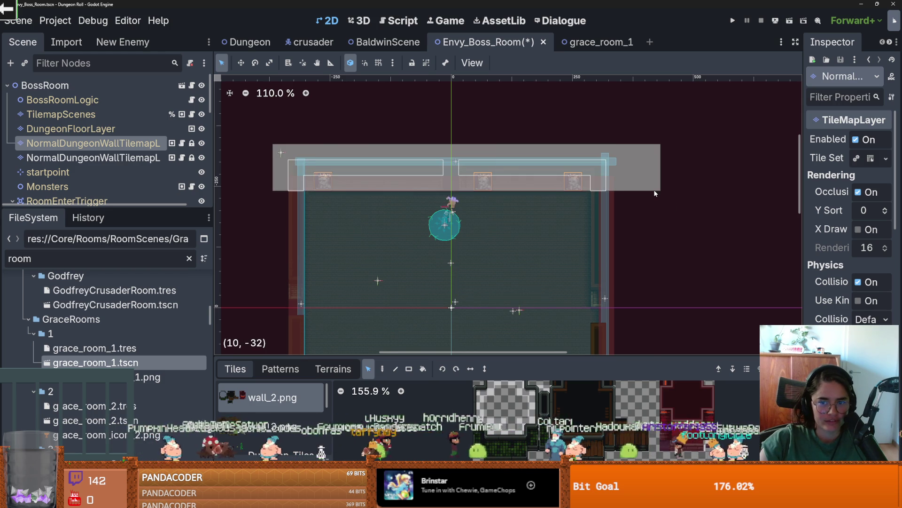
pyautogui.click(653, 190)
# Step: Choose the hideout_walls terrain from the wall layer's terrain list
pyautogui.scroll(2, 414, 171)
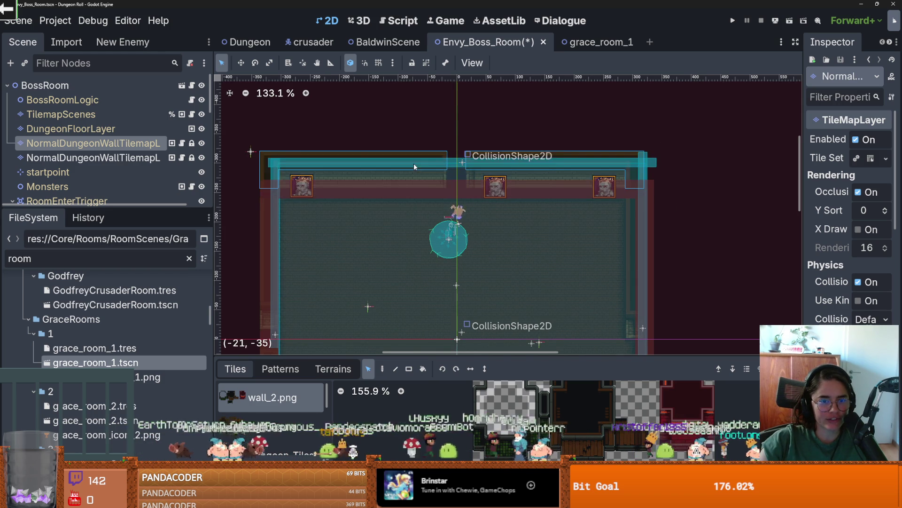
pyautogui.scroll(-1, 414, 162)
pyautogui.scroll(2, 438, 183)
pyautogui.scroll(1, 228, 205)
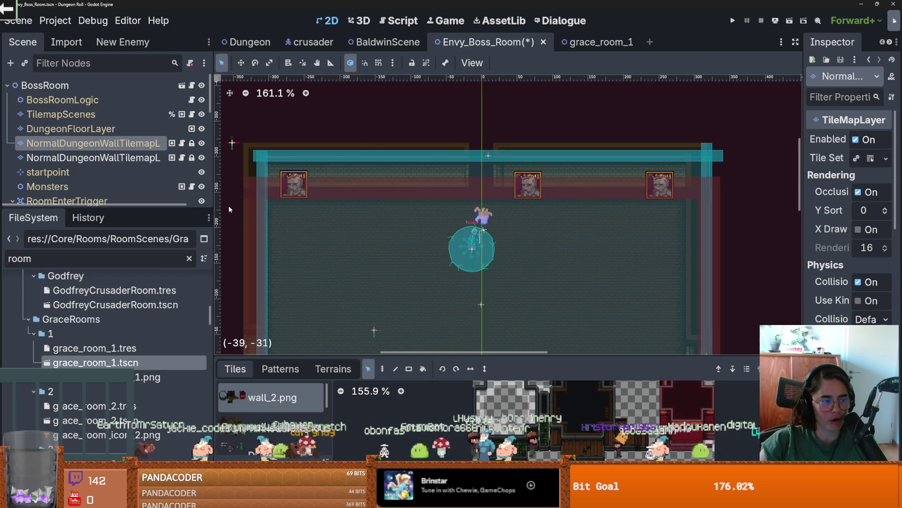
pyautogui.hscroll(-1, 256, 207)
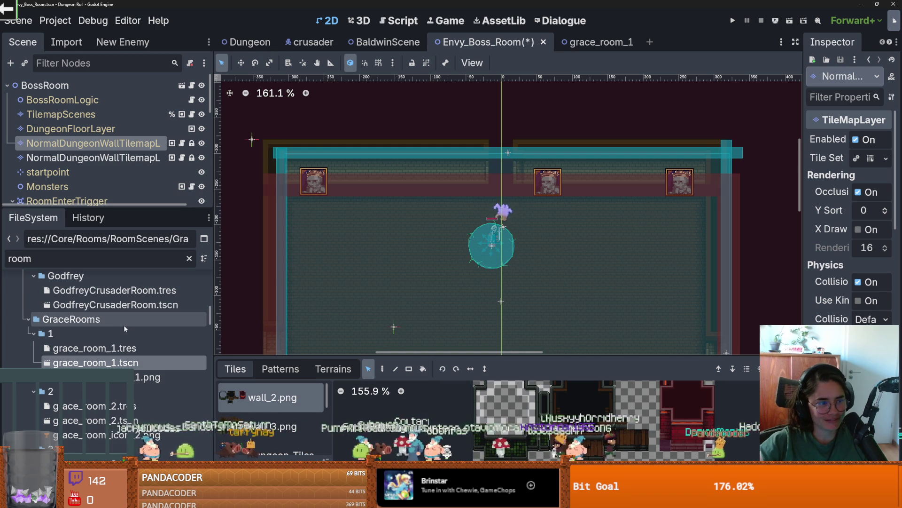
pyautogui.click(333, 369)
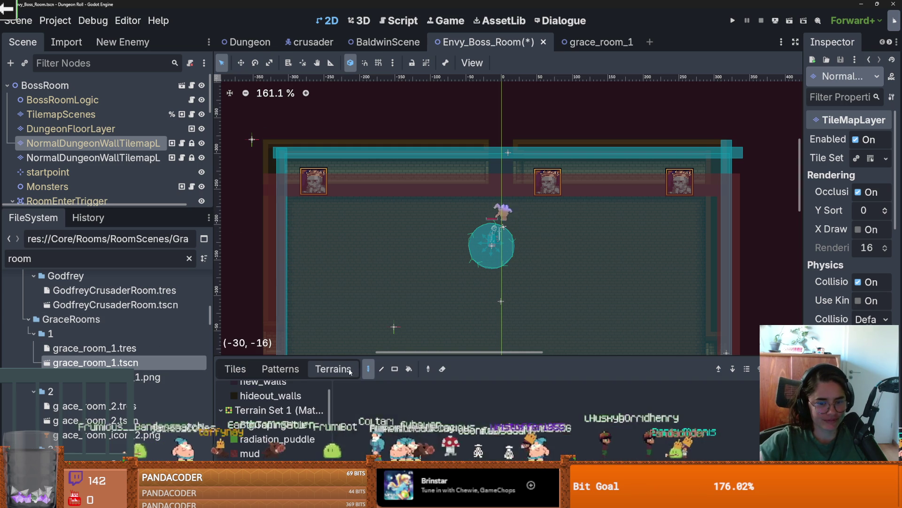
pyautogui.scroll(3, 271, 418)
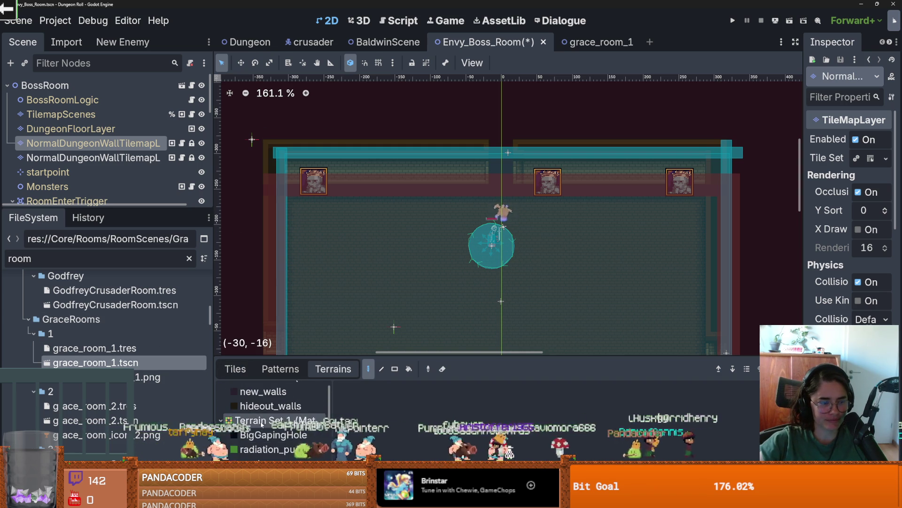
pyautogui.click(274, 419)
# Step: Switch the wall layer's tile source to wall_3.png and pick wall tiles with the Paint tool
pyautogui.scroll(4, 276, 215)
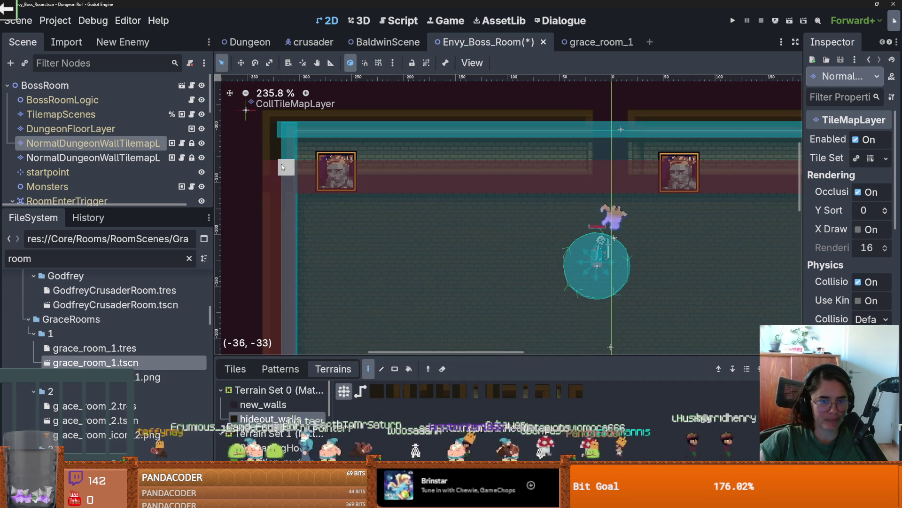
pyautogui.scroll(1, 276, 214)
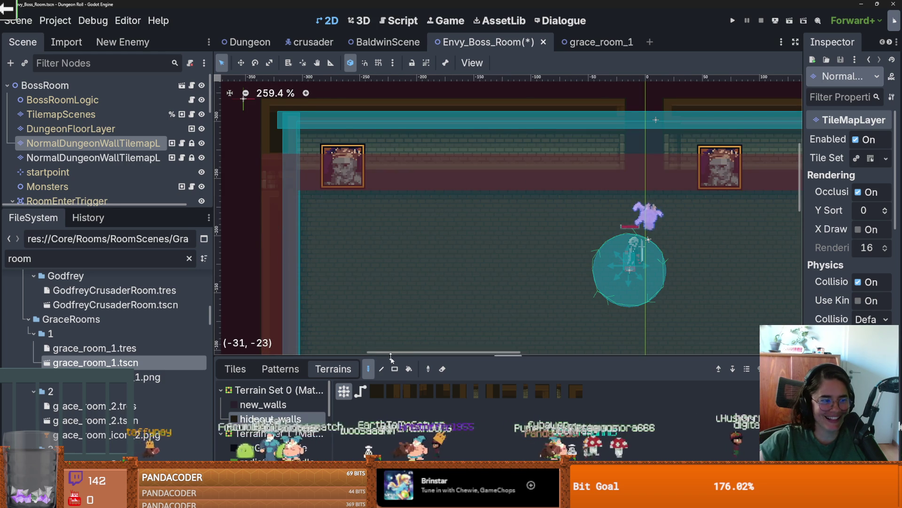
pyautogui.click(235, 369)
pyautogui.scroll(-1, 272, 432)
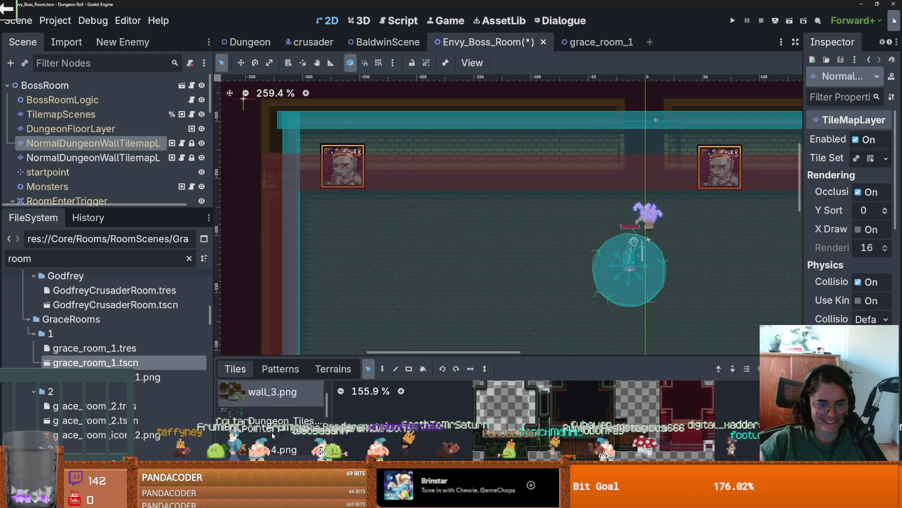
pyautogui.click(272, 395)
pyautogui.click(506, 397)
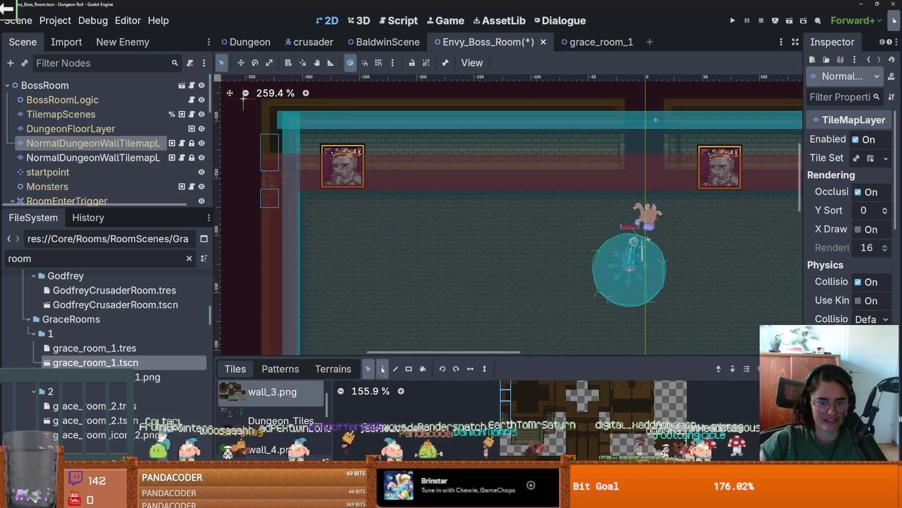
pyautogui.press('d')
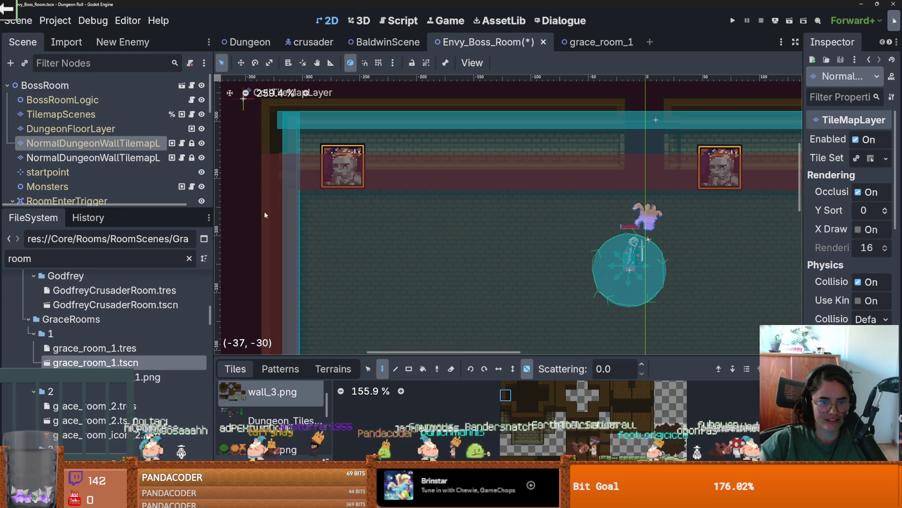
pyautogui.click(548, 396)
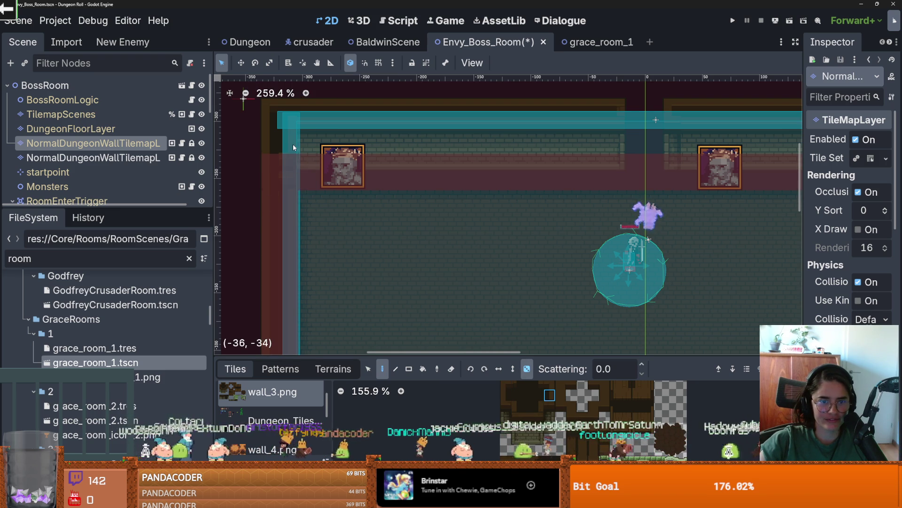
# Step: Select DungeonFloorLayer and choose a floor terrain to paint with
pyautogui.scroll(-4, 301, 197)
pyautogui.scroll(3, 488, 188)
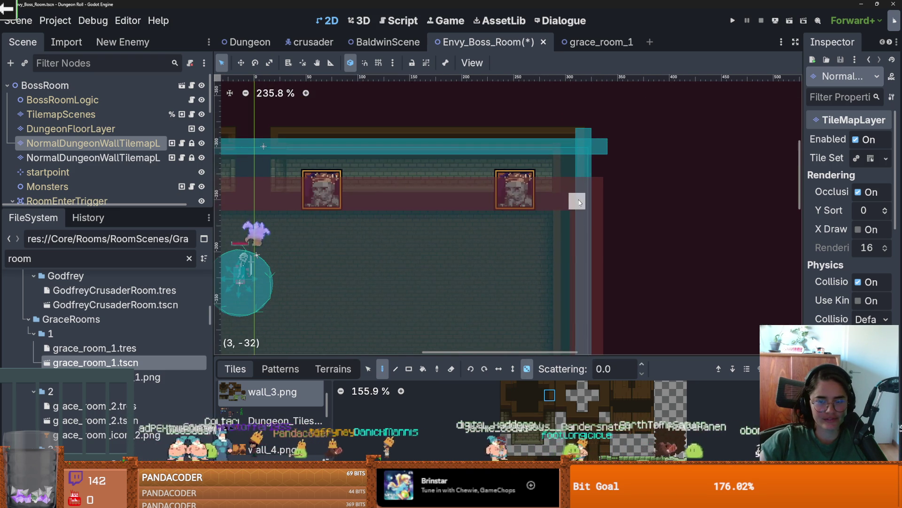
pyautogui.scroll(2, 512, 255)
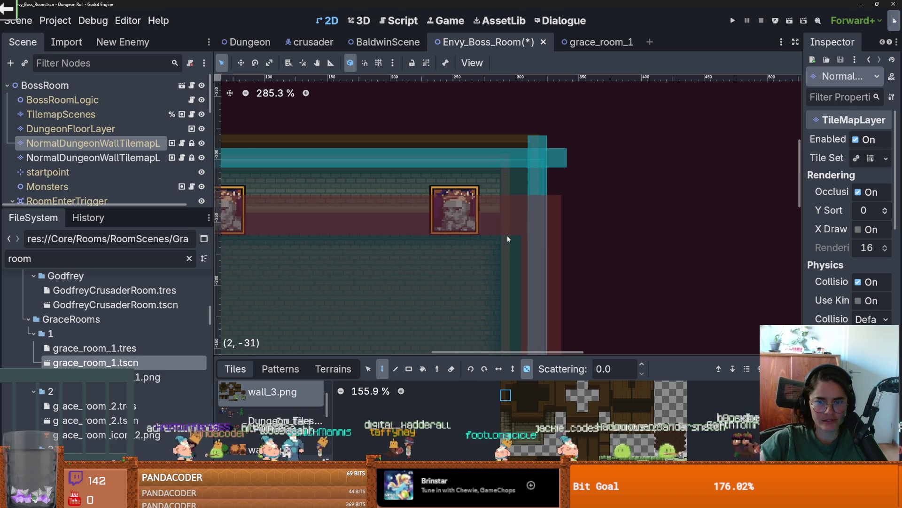
pyautogui.scroll(-3, 395, 254)
pyautogui.click(71, 127)
pyautogui.scroll(-2, 405, 339)
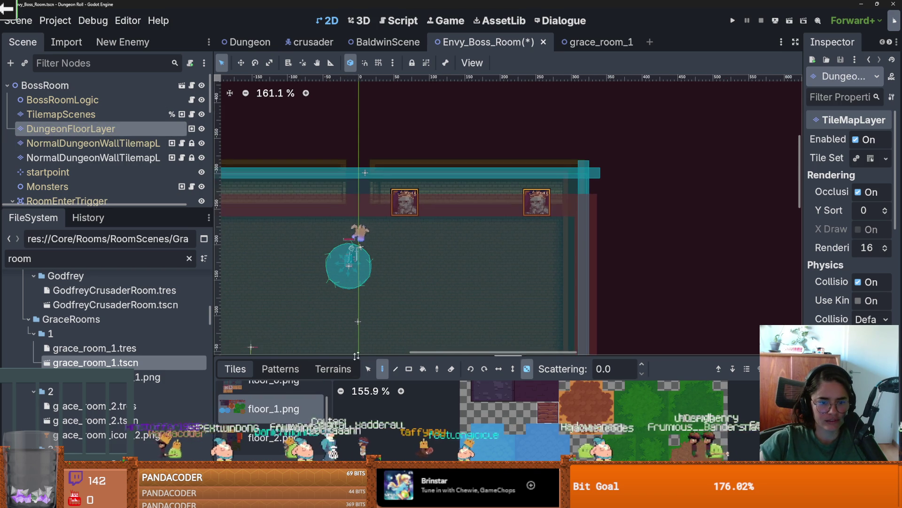
pyautogui.click(334, 369)
pyautogui.click(263, 430)
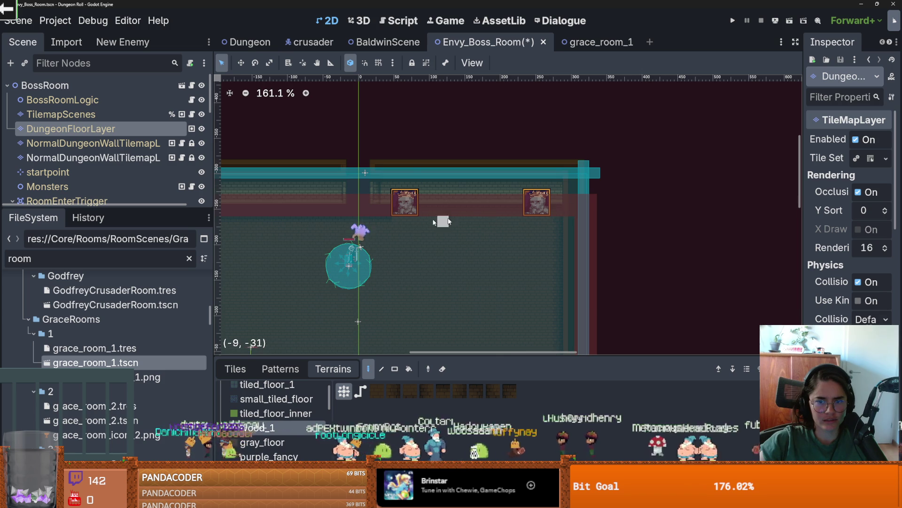
# Step: Bring the room's top-left corner into view and select the top-left portrait
pyautogui.scroll(2, 475, 219)
pyautogui.moveTo(251, 204); pyautogui.dragTo(370, 211)
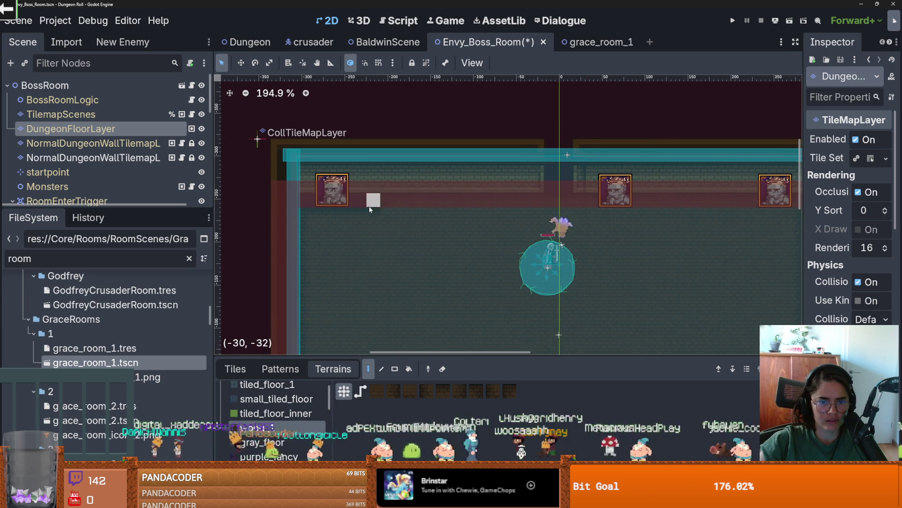
pyautogui.scroll(-3, 106, 168)
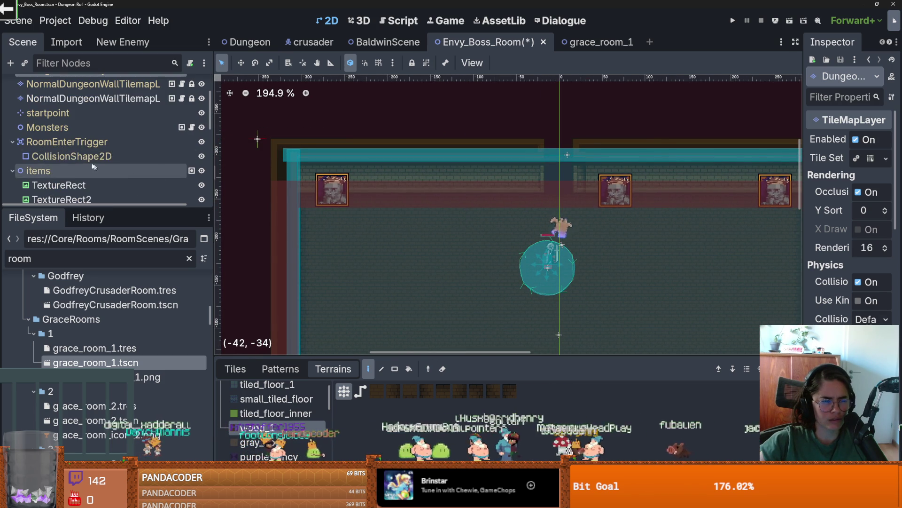
pyautogui.click(59, 184)
# Step: Nudge the top-left portrait into place on the top wall
pyautogui.moveTo(333, 189); pyautogui.dragTo(338, 170)
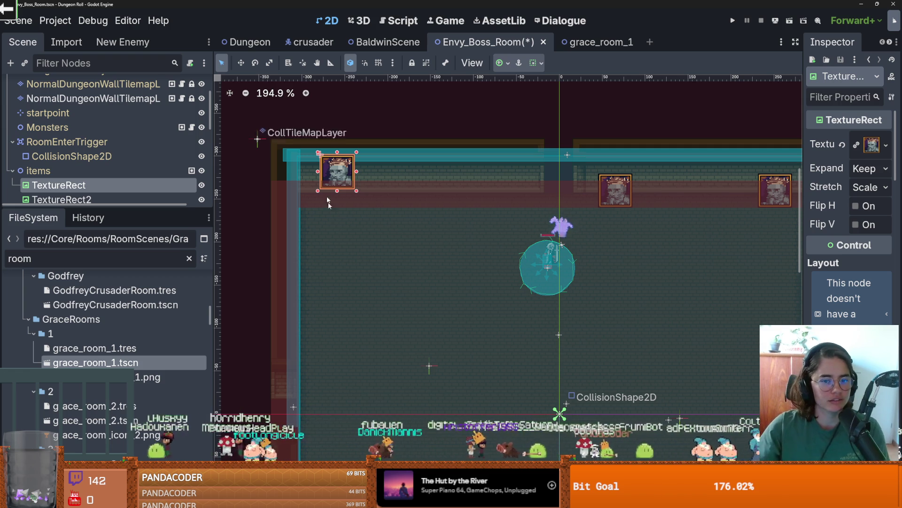
pyautogui.scroll(3, 363, 210)
pyautogui.moveTo(329, 162); pyautogui.dragTo(328, 161)
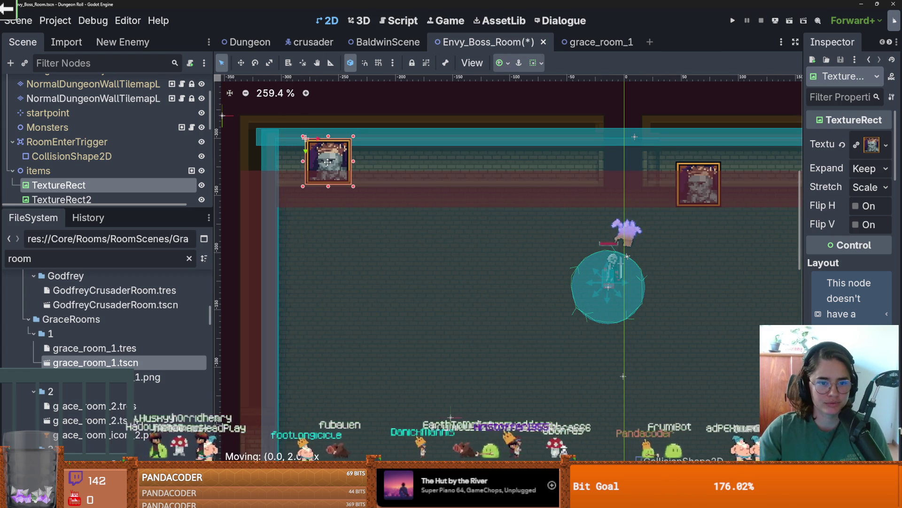
# Step: Select CollTileMapLayer to view its tilemap.png atlas, enlarge the scene tree, and save
pyautogui.click(258, 112)
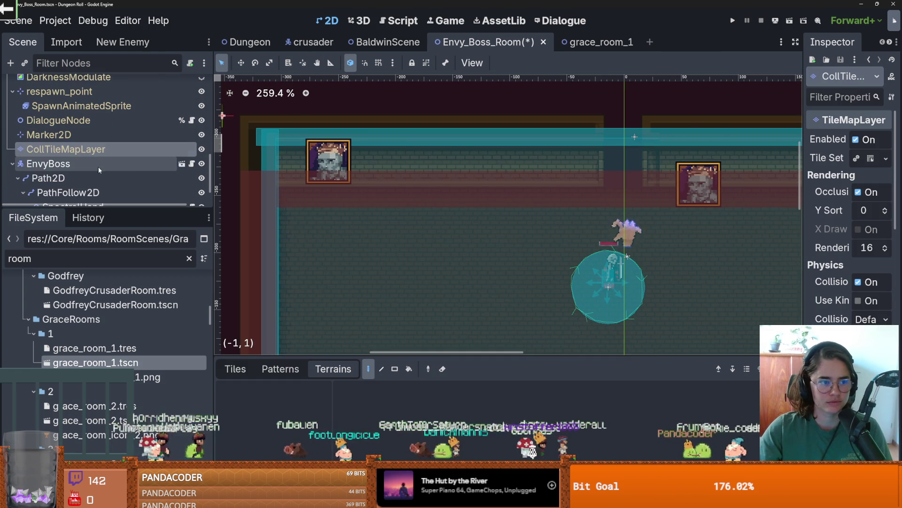
pyautogui.click(234, 370)
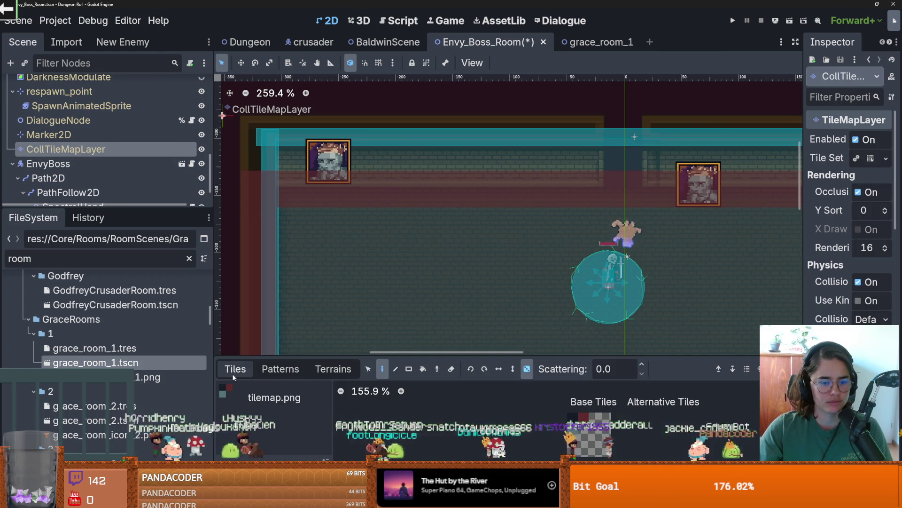
pyautogui.scroll(-1, 394, 235)
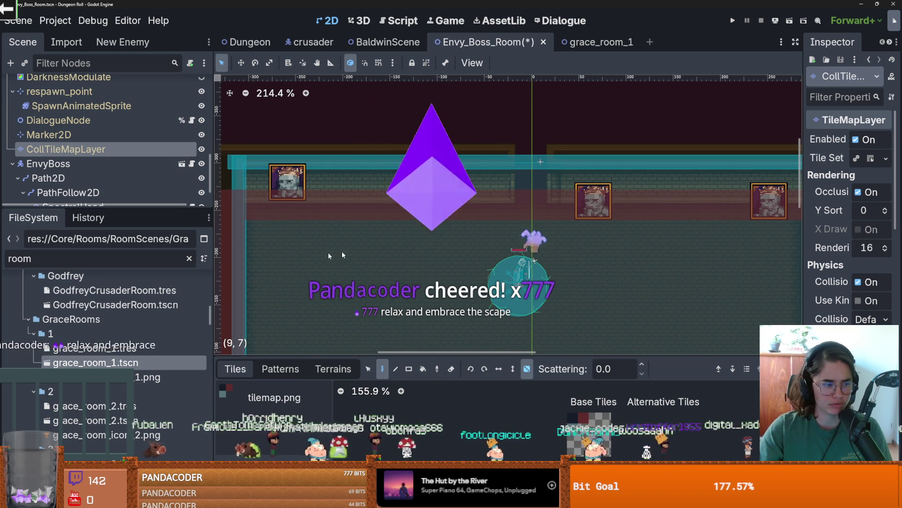
pyautogui.moveTo(94, 210); pyautogui.dragTo(94, 326)
pyautogui.scroll(5, 71, 202)
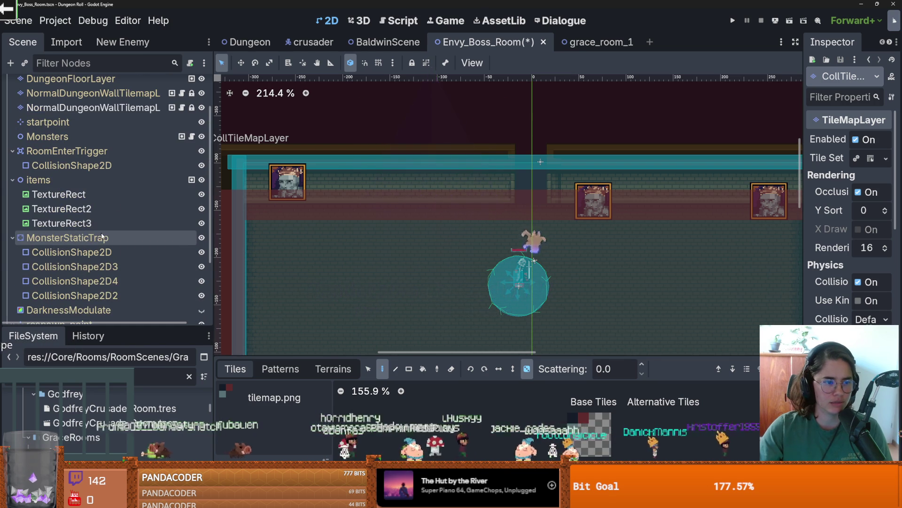
pyautogui.hotkey('ctrl', 's')
# Step: Move the TextureRect2 portrait left along the top wall
pyautogui.click(70, 208)
pyautogui.moveTo(594, 202); pyautogui.dragTo(386, 180)
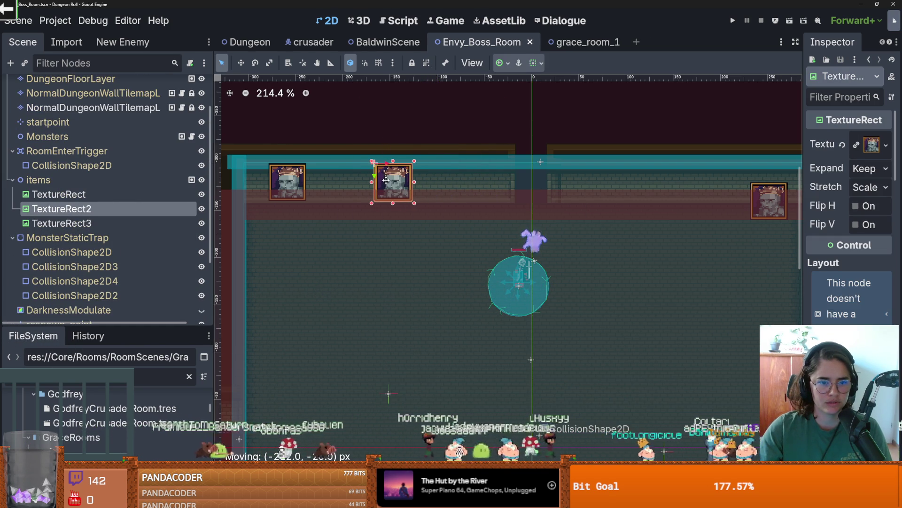
pyautogui.moveTo(387, 180); pyautogui.dragTo(386, 180)
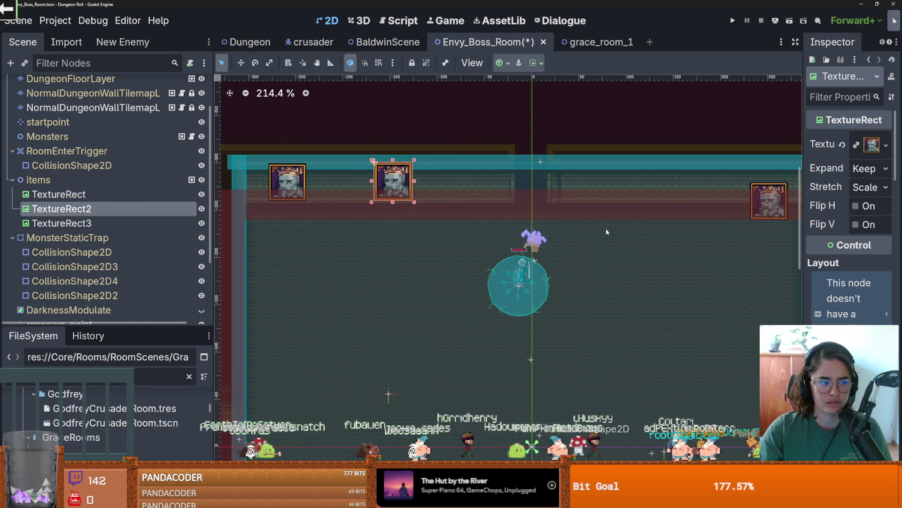
pyautogui.moveTo(607, 230); pyautogui.dragTo(409, 246)
pyautogui.click(594, 224)
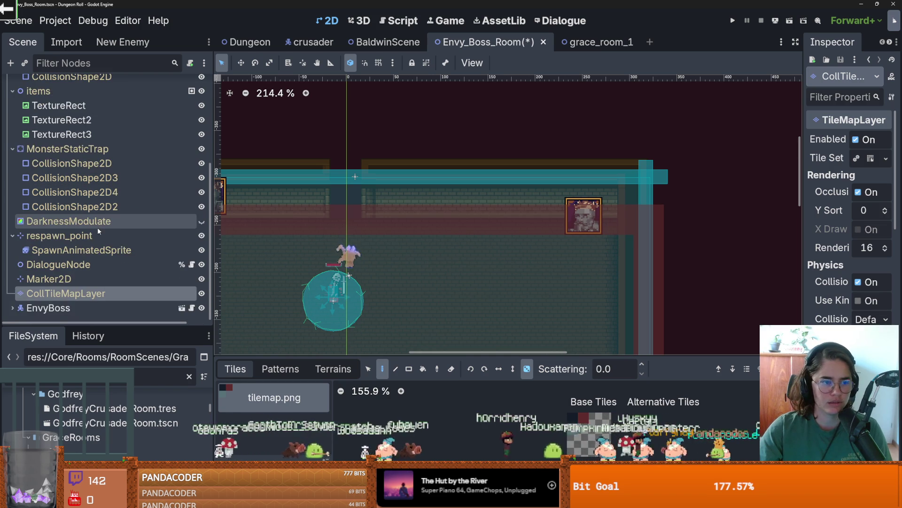
# Step: Move the TextureRect3 portrait left along the top wall and save the scene
pyautogui.scroll(2, 71, 207)
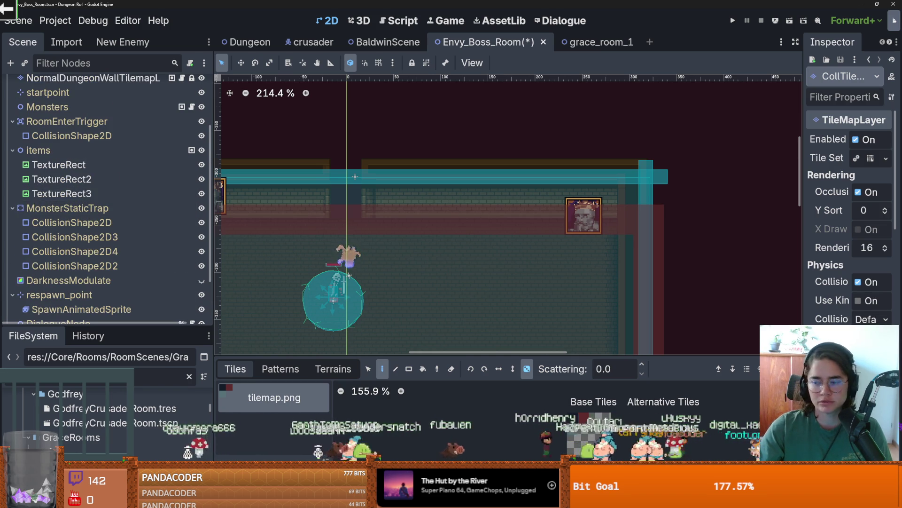
pyautogui.click(61, 193)
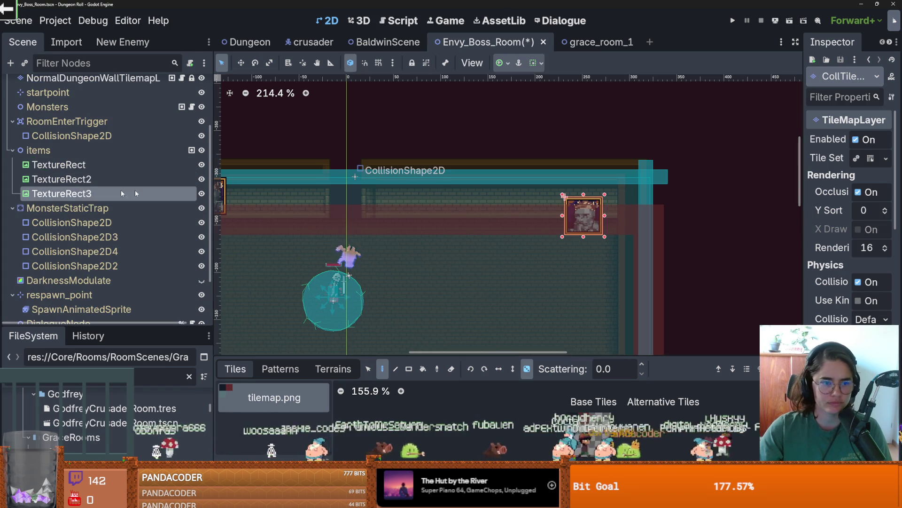
pyautogui.moveTo(589, 220); pyautogui.dragTo(468, 200)
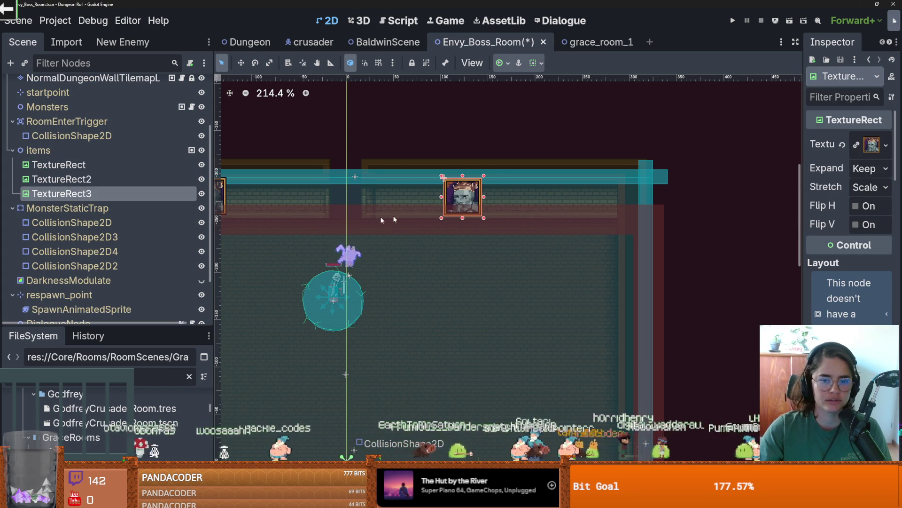
pyautogui.scroll(-1, 426, 215)
pyautogui.hotkey('ctrl', 's')
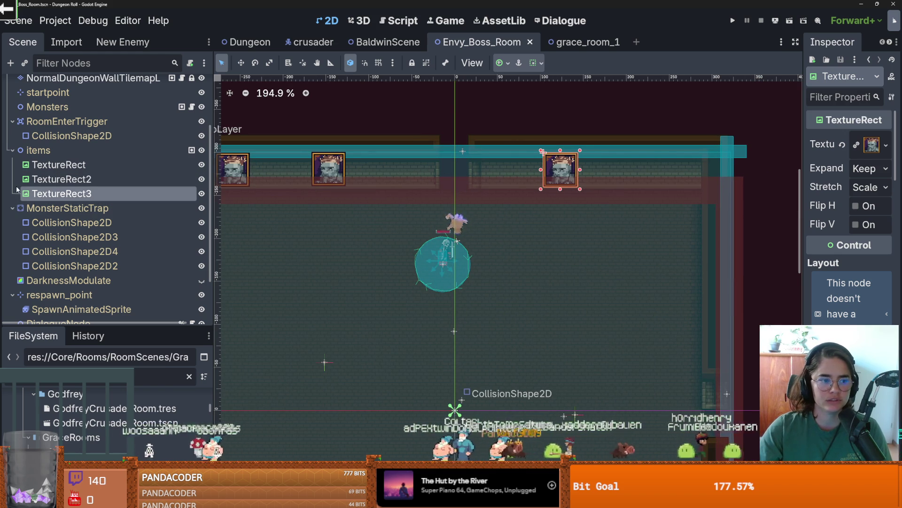
# Step: Move MonsterStaticTrap's collision shape down below the wall and save
pyautogui.click(66, 221)
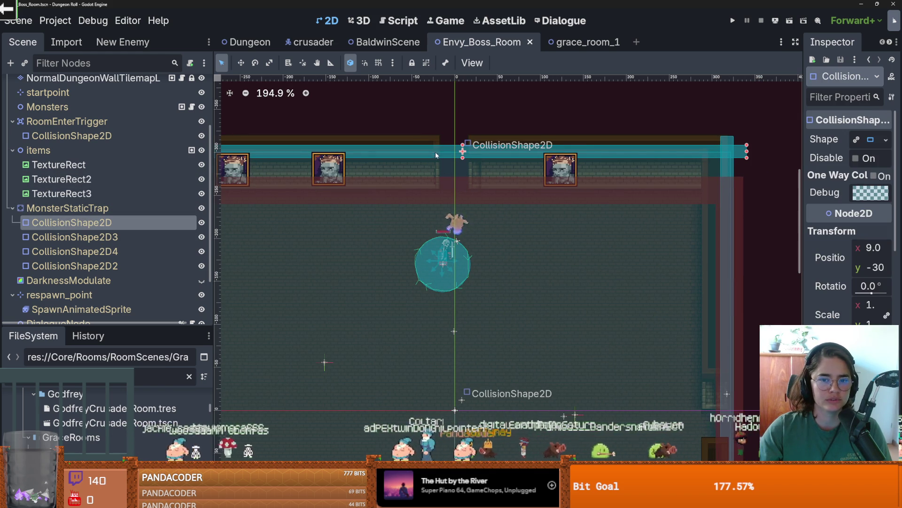
pyautogui.moveTo(435, 147); pyautogui.dragTo(428, 179)
pyautogui.hotkey('ctrl', 's')
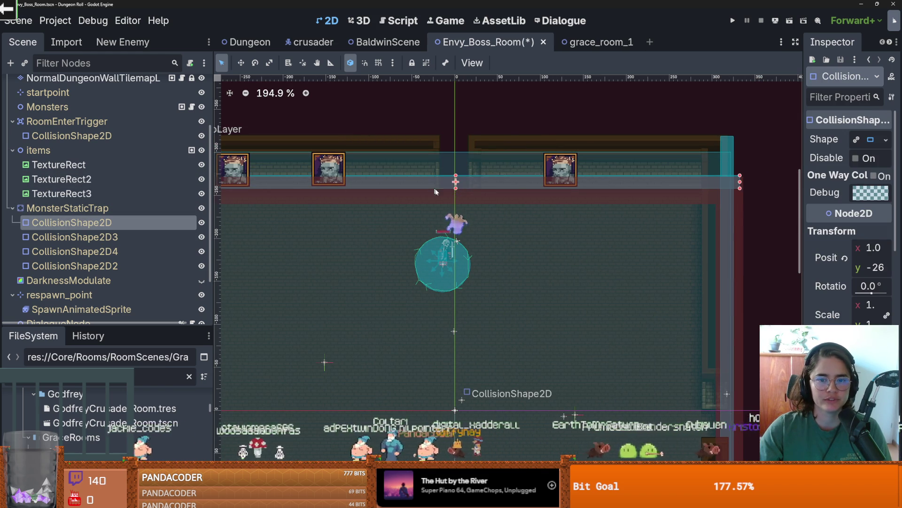
# Step: Lower the RoomEnterTrigger rectangle's top edge, then paint a DungeonFloorLayer tile on the top wall
pyautogui.click(516, 167)
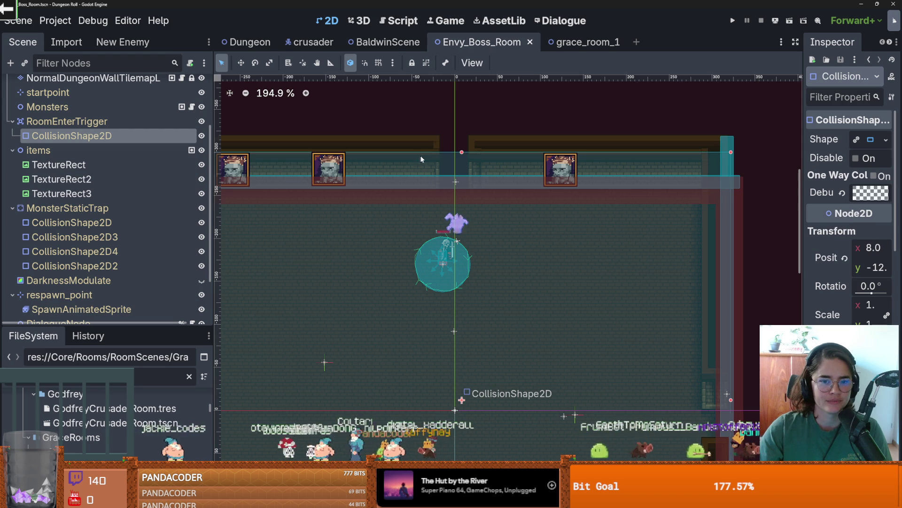
pyautogui.moveTo(461, 154); pyautogui.dragTo(461, 180)
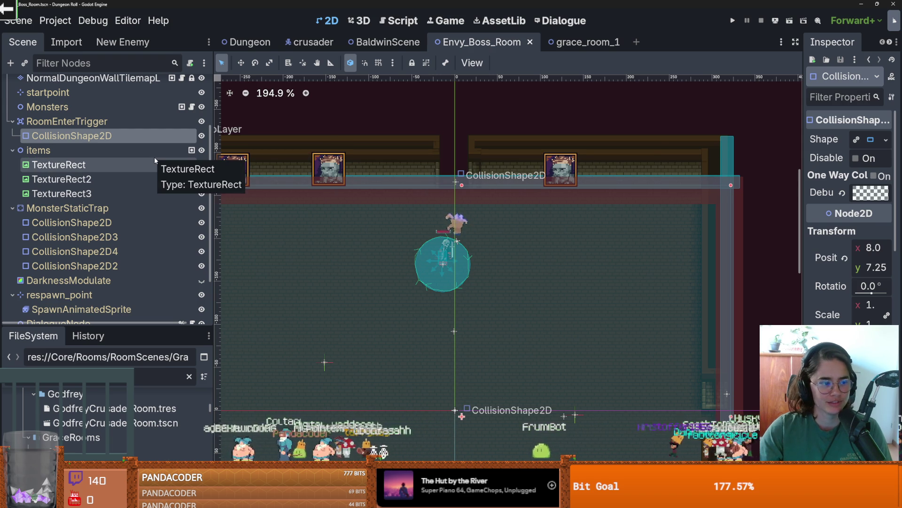
pyautogui.scroll(4, 73, 148)
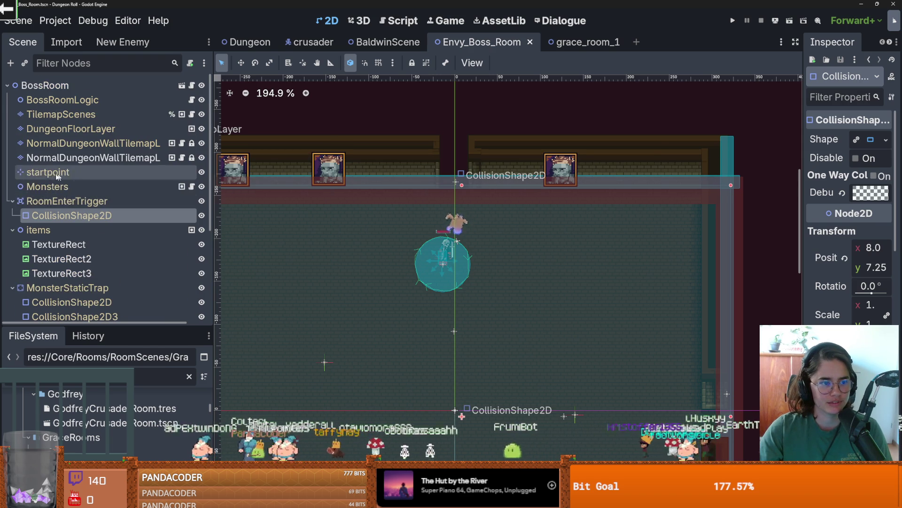
pyautogui.click(12, 201)
pyautogui.click(79, 134)
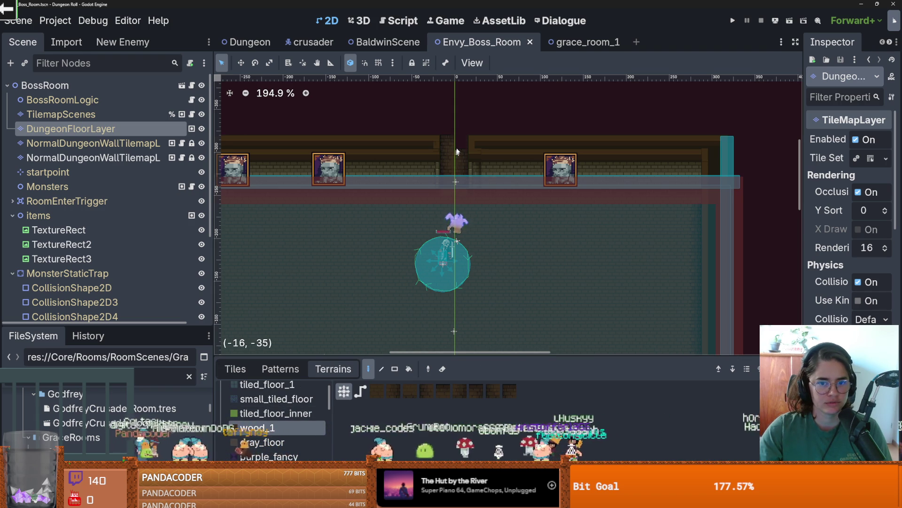
pyautogui.click(453, 174)
# Step: Paint brick tiles on both sides of the wall edge, then save and run the game with F5
pyautogui.hotkey('ctrl', 's')
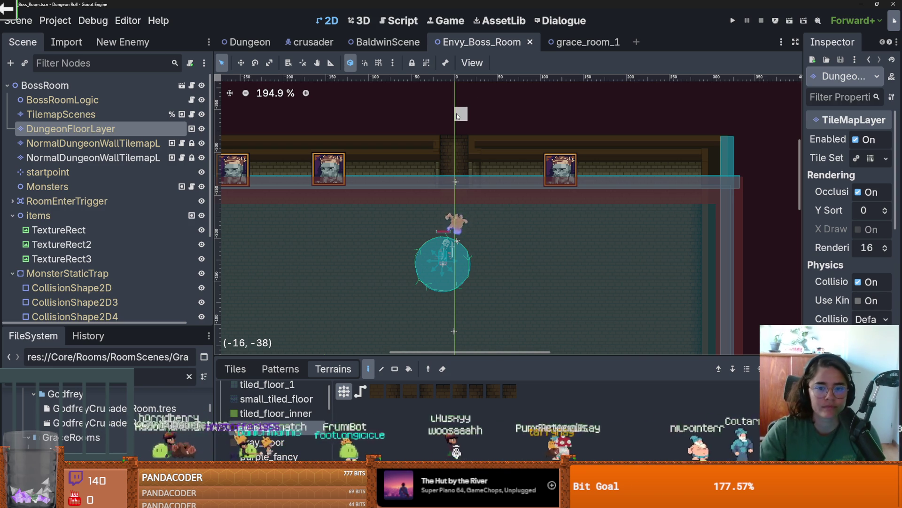
pyautogui.click(459, 202)
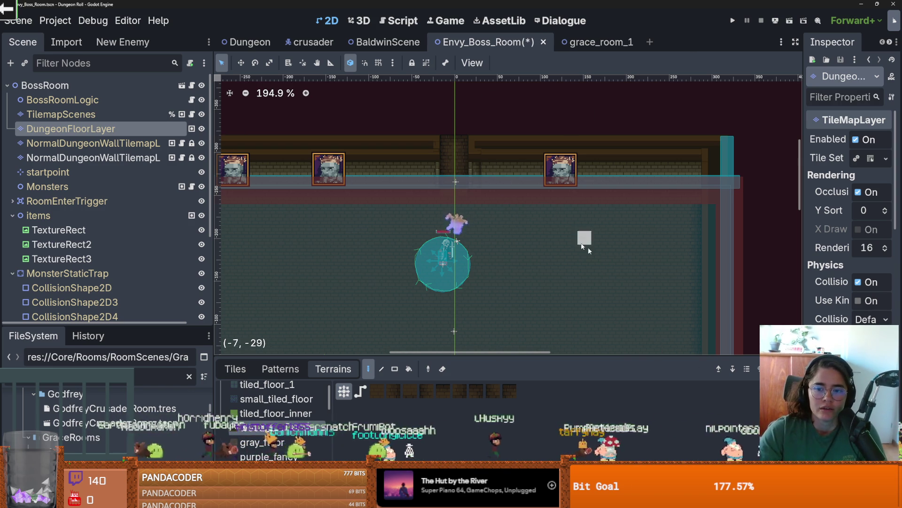
pyautogui.scroll(-5, 507, 193)
pyautogui.hscroll(5, 507, 193)
pyautogui.moveTo(481, 218); pyautogui.dragTo(551, 227)
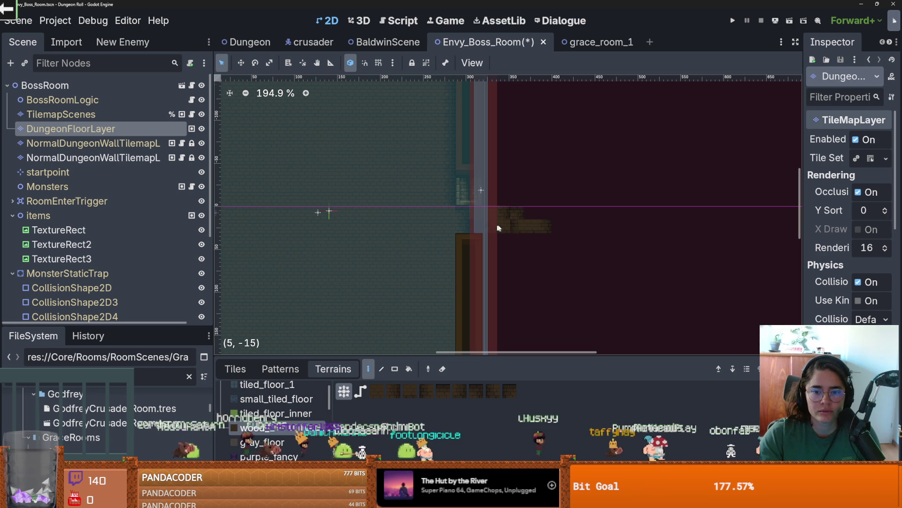
pyautogui.hscroll(-5, 432, 211)
pyautogui.scroll(-3, 606, 260)
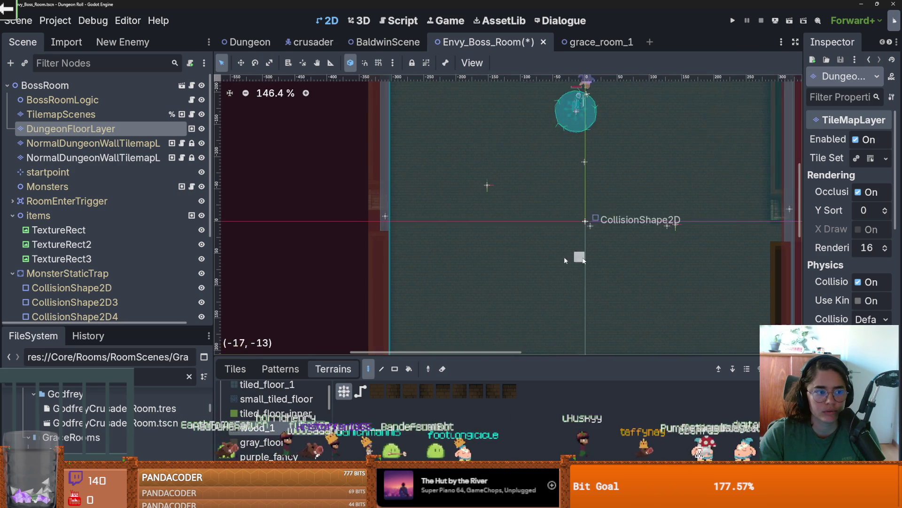
pyautogui.hscroll(-4, 540, 249)
pyautogui.scroll(2, 489, 223)
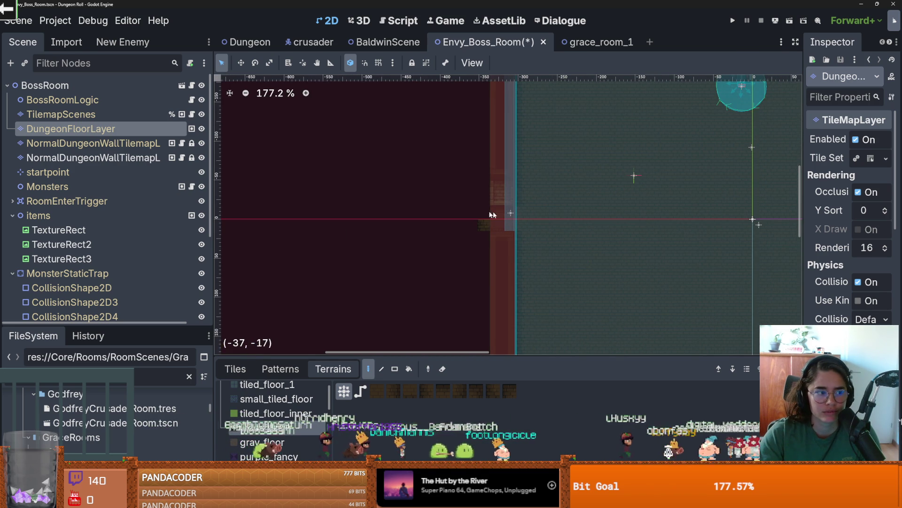
pyautogui.moveTo(498, 215); pyautogui.dragTo(460, 217)
pyautogui.press('F5')
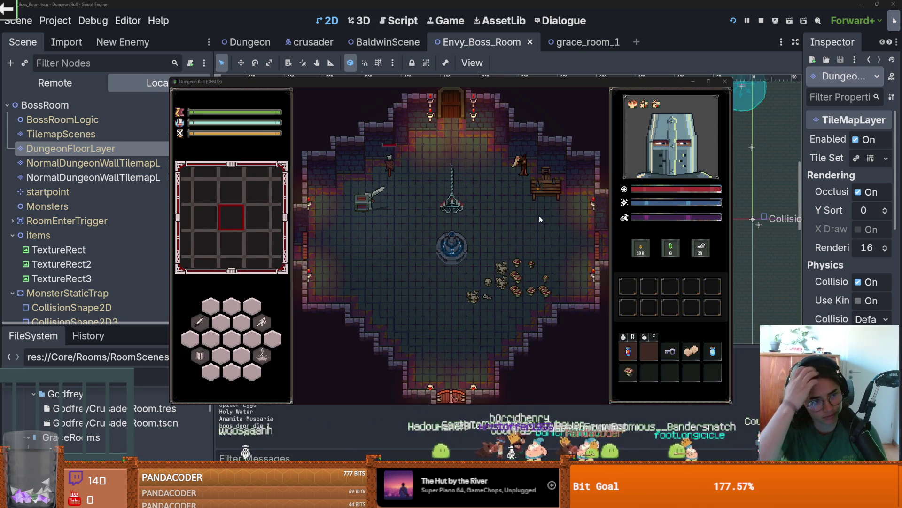
# Step: Swing the knight's sword, walk through the top door, and pick a room card
pyautogui.click(513, 216)
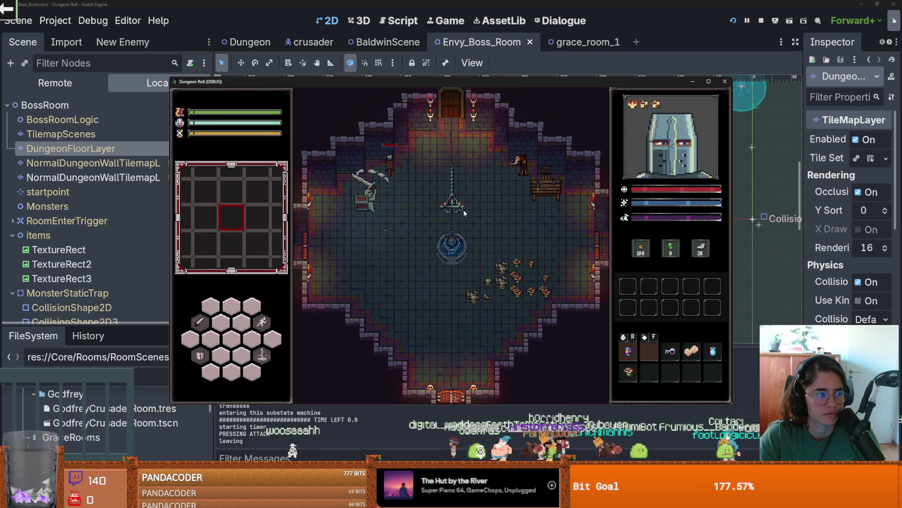
pyautogui.press('w')
pyautogui.press('d')
pyautogui.press('w')
pyautogui.press('d')
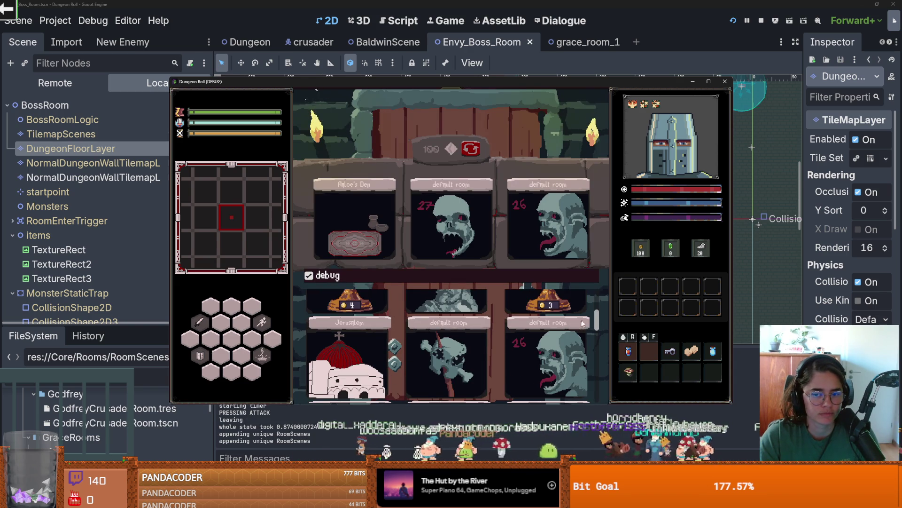
pyautogui.click(441, 365)
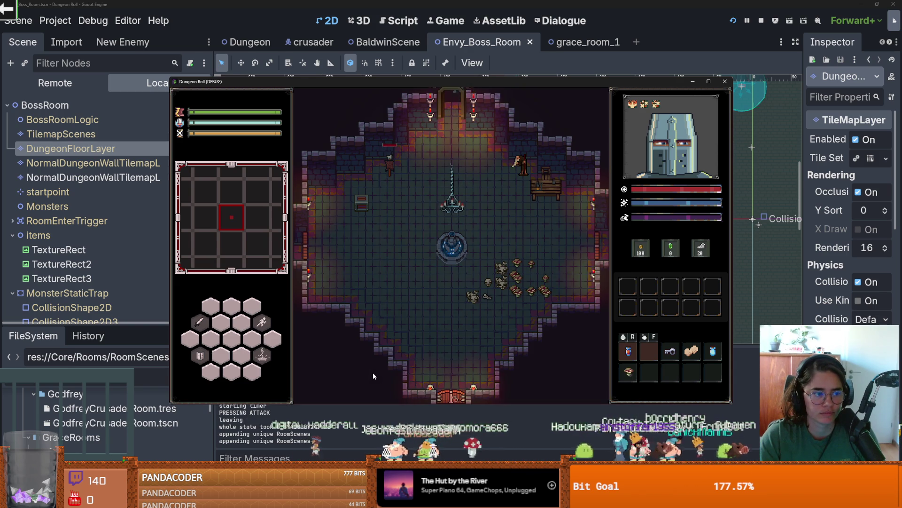
# Step: Walk the knight to the north door, decline unlocking it, and walk back below the table
pyautogui.press('w')
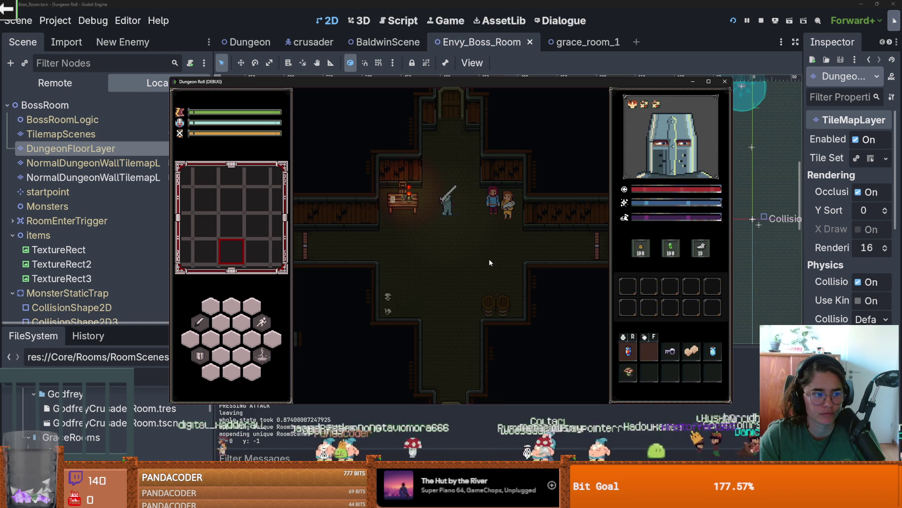
pyautogui.press('w')
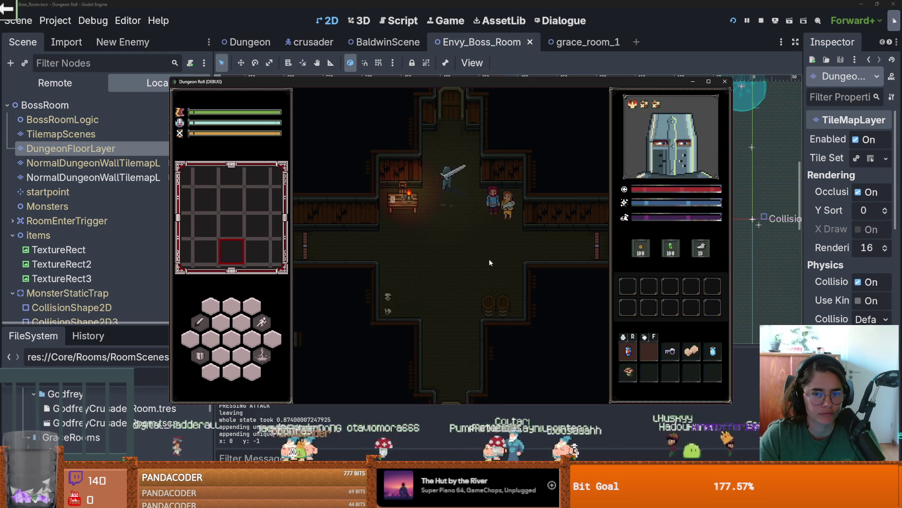
pyautogui.press('e')
pyautogui.click(480, 266)
pyautogui.press('s')
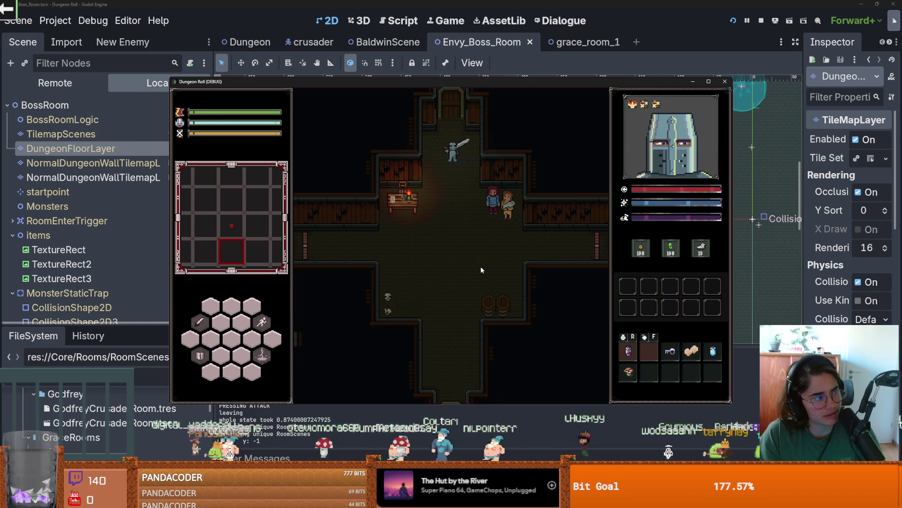
pyautogui.press('s')
pyautogui.press('d')
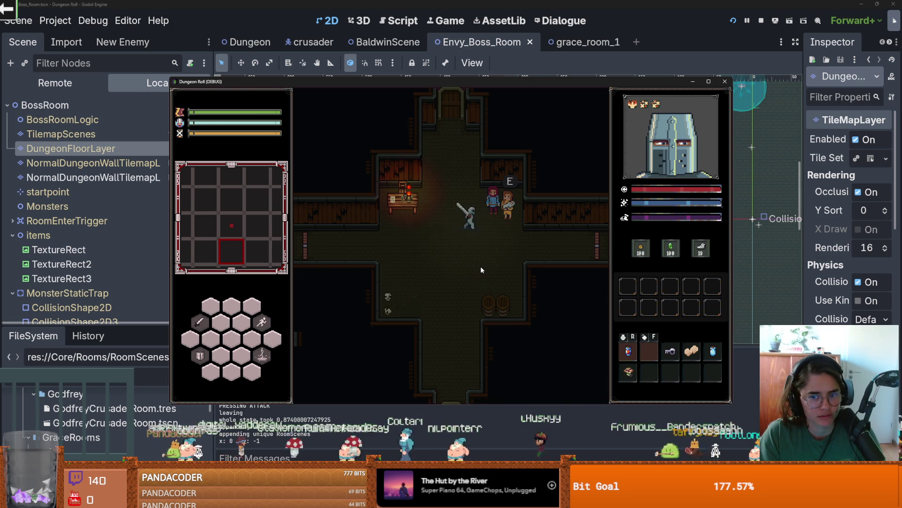
pyautogui.press('s')
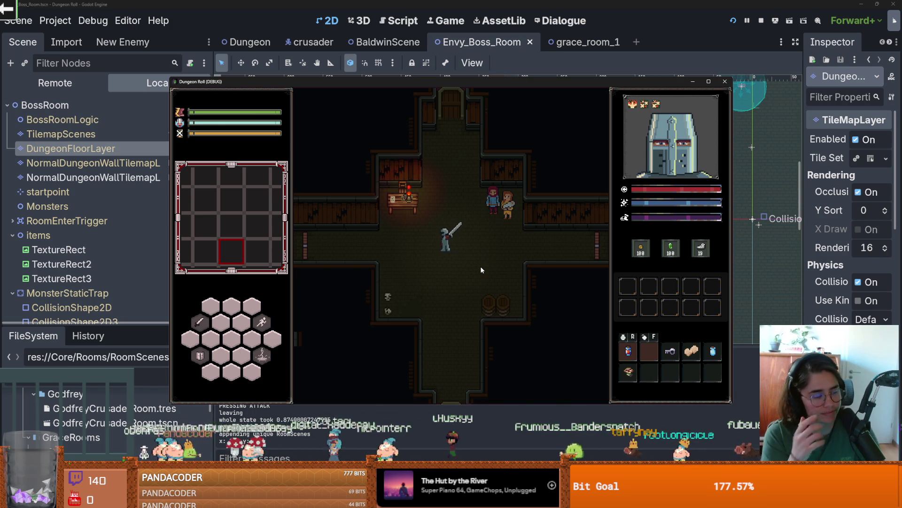
# Step: Teleport the knight before the boss with the console command tp_to_before_boss
pyautogui.press('`')
pyautogui.write('tp_to_before_boss')
pyautogui.press('Return')
# Step: Walk the knight into the blue-tiled room, then close the game window
pyautogui.press('d')
pyautogui.press('d')
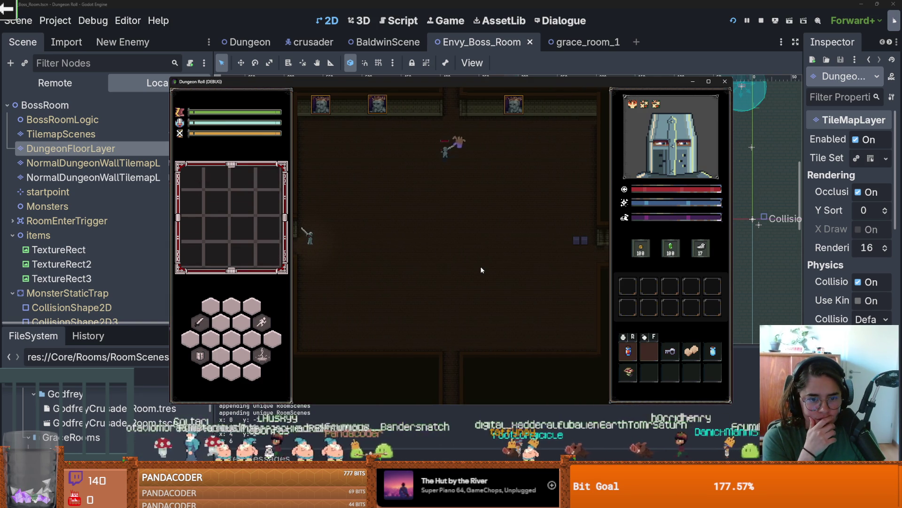
pyautogui.press('w')
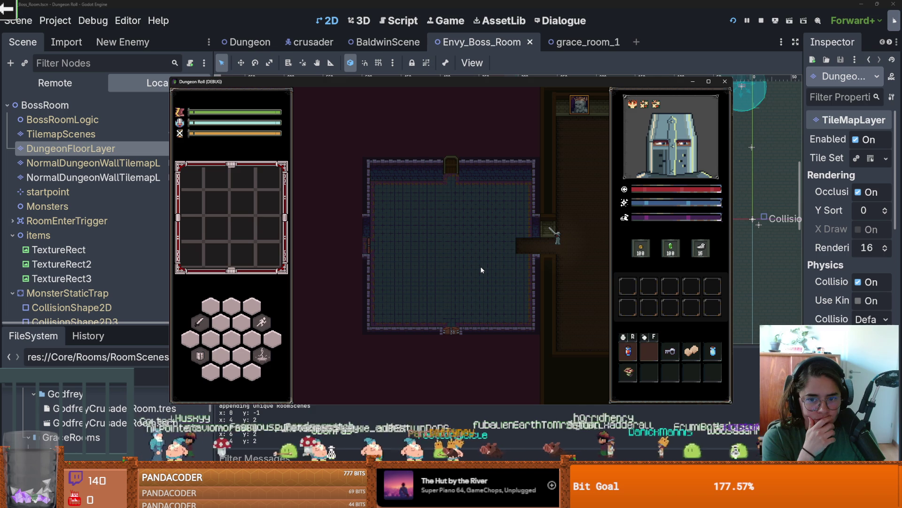
pyautogui.press('a')
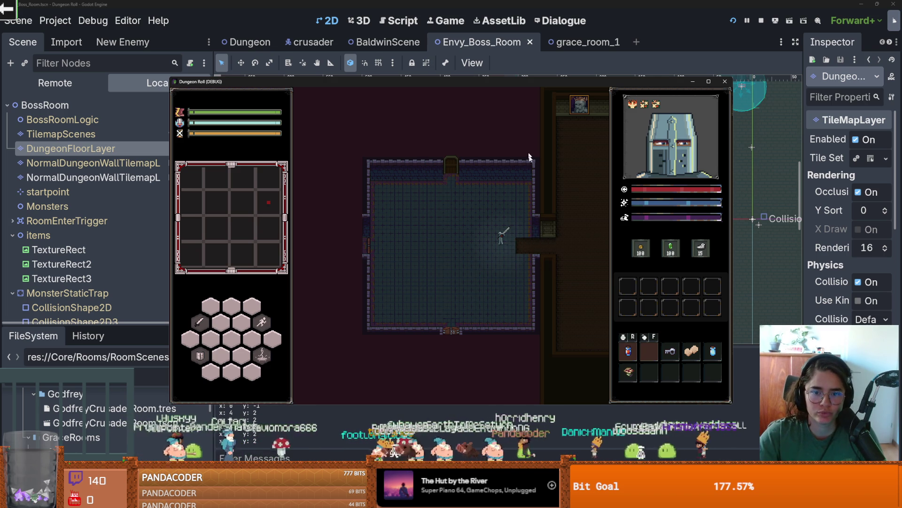
pyautogui.click(721, 86)
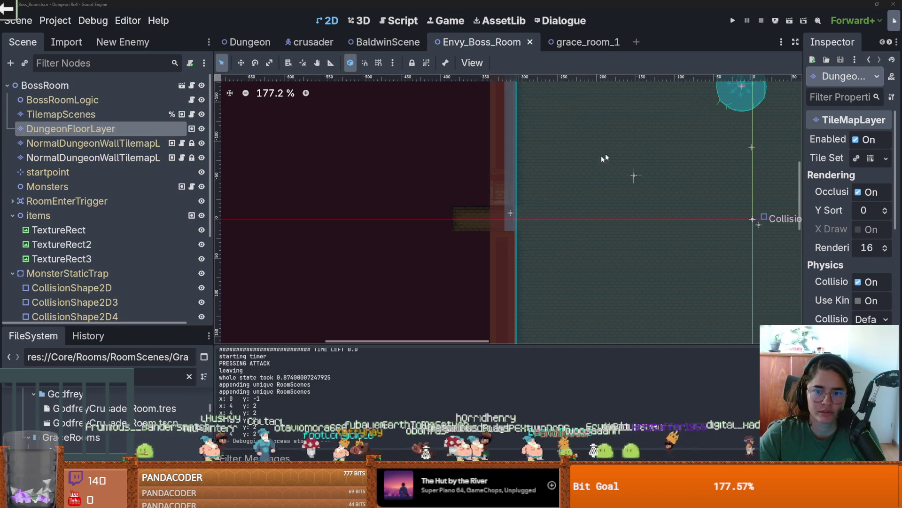
# Step: Paint a tiled_floor_1 terrain tile at the room's left edge on DungeonFloorLayer and save
pyautogui.scroll(1, 464, 219)
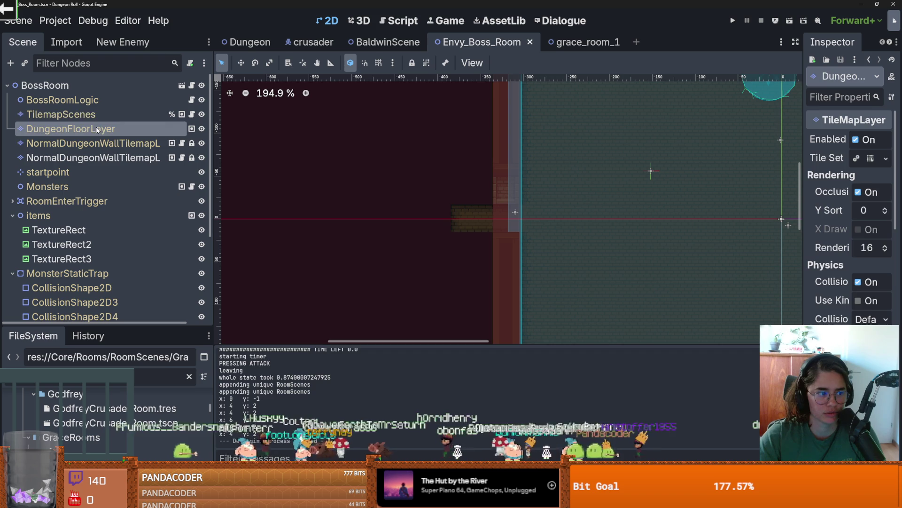
pyautogui.click(98, 114)
pyautogui.click(94, 129)
pyautogui.scroll(2, 465, 205)
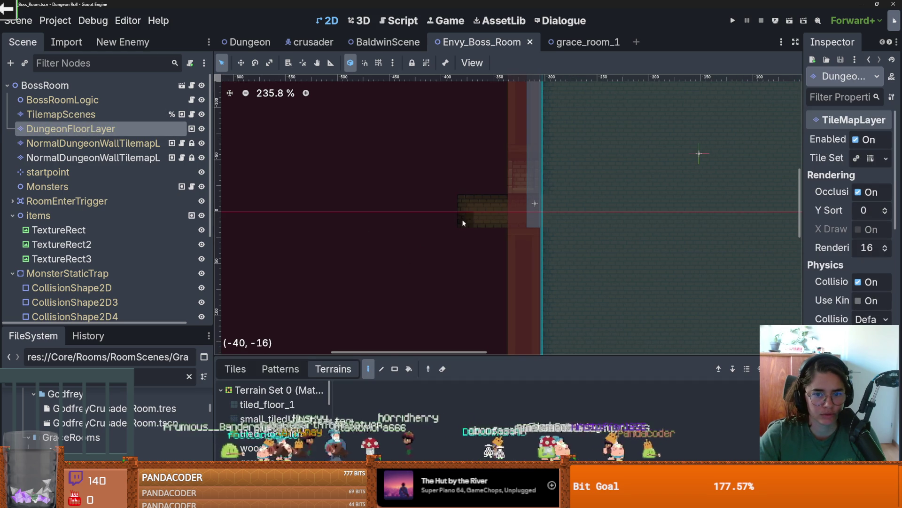
pyautogui.click(267, 405)
pyautogui.click(465, 204)
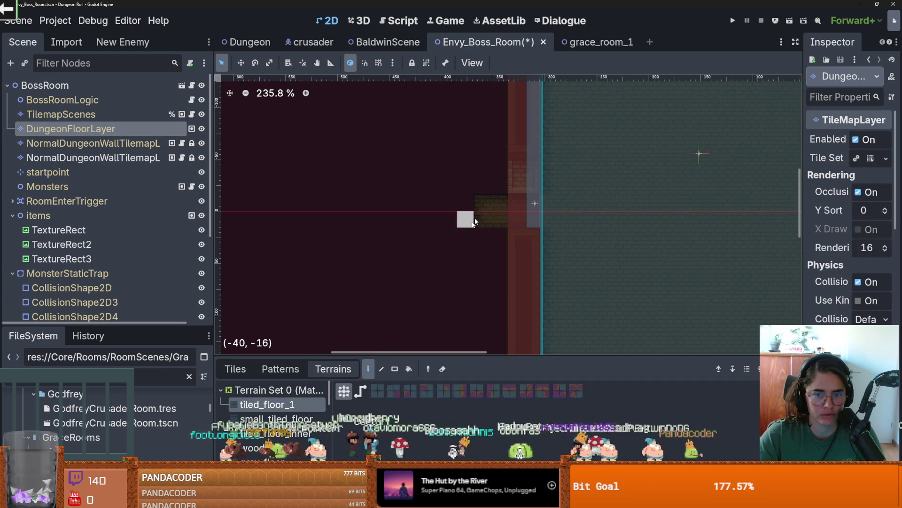
pyautogui.scroll(-3, 499, 230)
pyautogui.hotkey('ctrl', 's')
# Step: Save the scene again and select CollTileMapLayer for editing
pyautogui.scroll(-6, 498, 227)
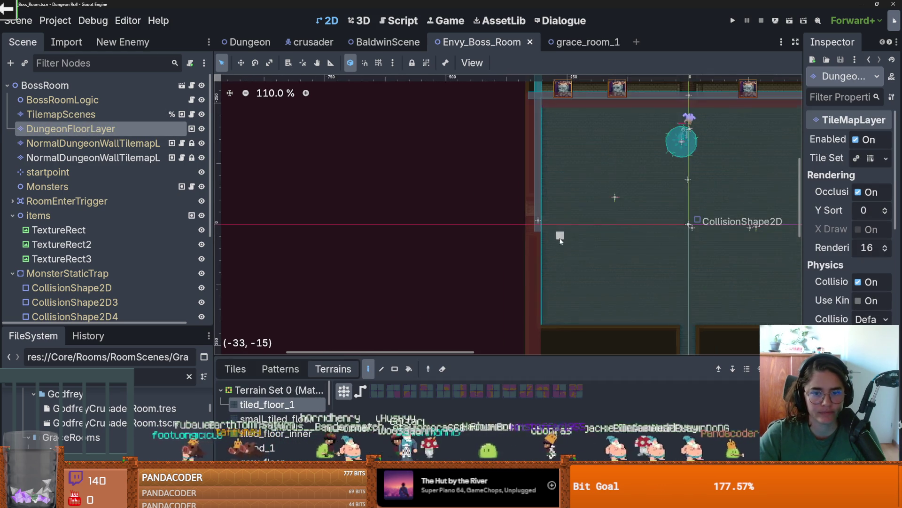
pyautogui.scroll(3, 529, 257)
pyautogui.scroll(-1, 529, 256)
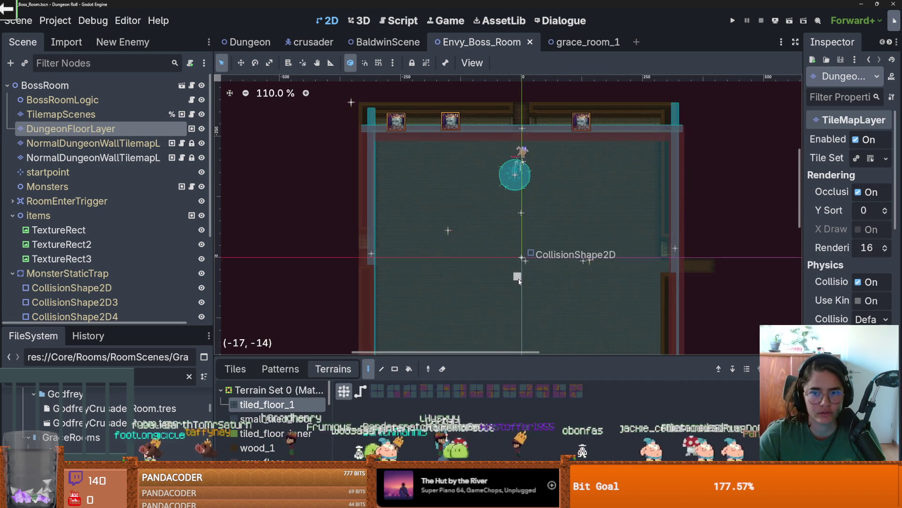
pyautogui.scroll(3, 540, 244)
pyautogui.hotkey('ctrl', 's')
pyautogui.scroll(-3, 542, 213)
pyautogui.scroll(-3, 650, 316)
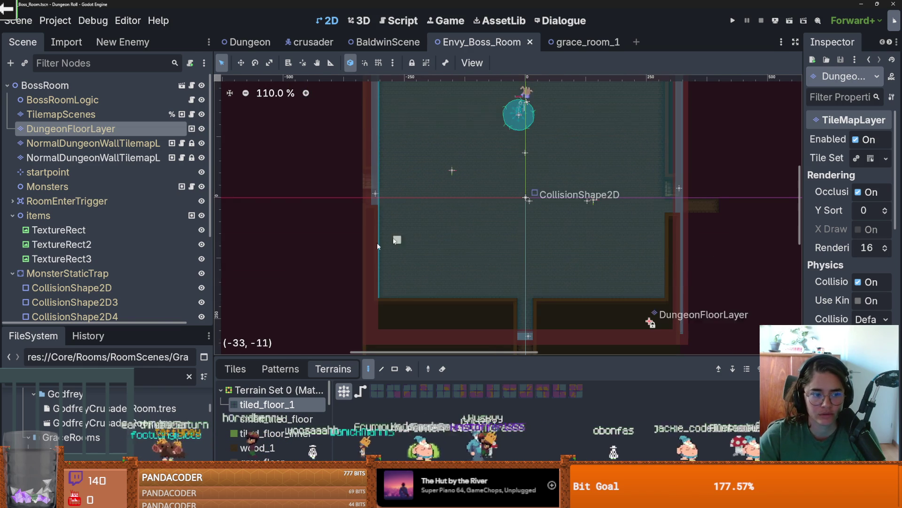
pyautogui.click(649, 320)
pyautogui.scroll(2, 444, 282)
pyautogui.scroll(3, 376, 188)
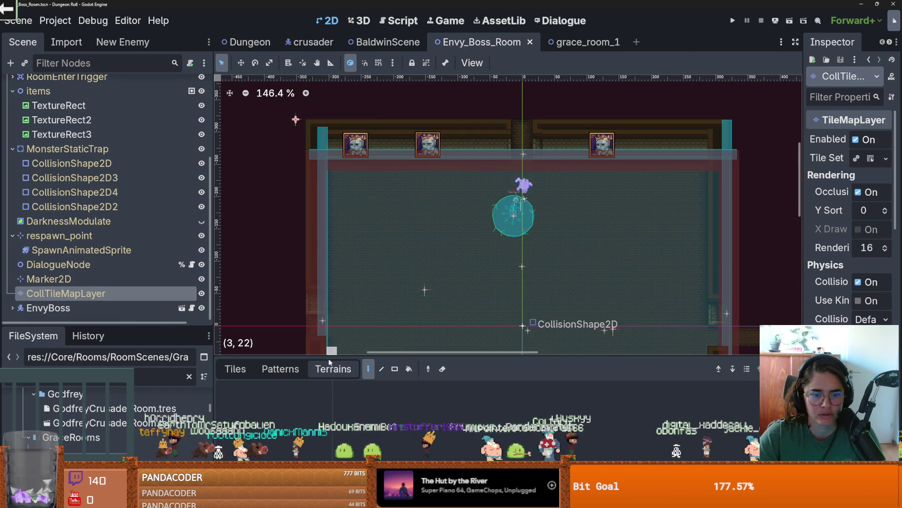
# Step: Paint collision tiles along the top wall row and fill the gap in the right column
pyautogui.click(235, 368)
pyautogui.scroll(2, 352, 177)
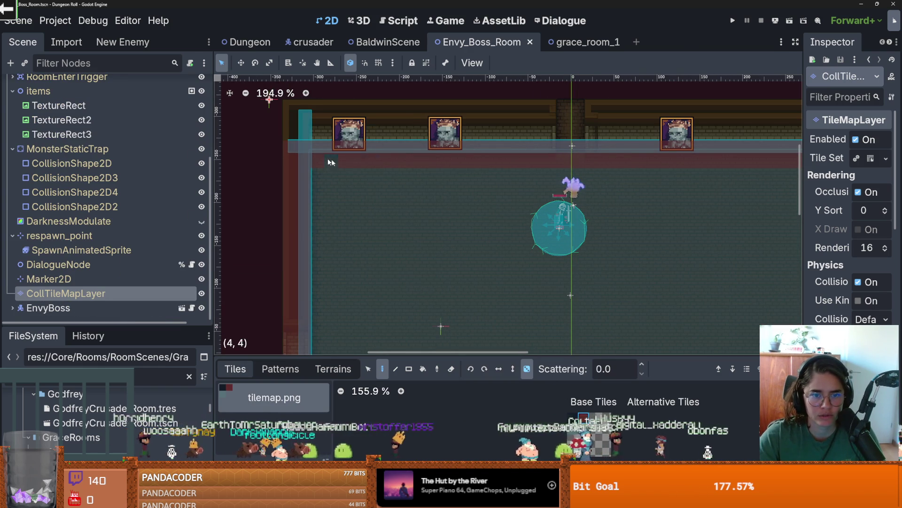
pyautogui.moveTo(343, 161)
pyautogui.mouseDown()
pyautogui.moveTo(329, 161)
pyautogui.moveTo(614, 166)
pyautogui.moveTo(625, 176)
pyautogui.moveTo(517, 167)
pyautogui.mouseUp()
pyautogui.hscroll(3, 621, 171)
pyautogui.scroll(-3, 638, 168)
pyautogui.hscroll(3, 638, 168)
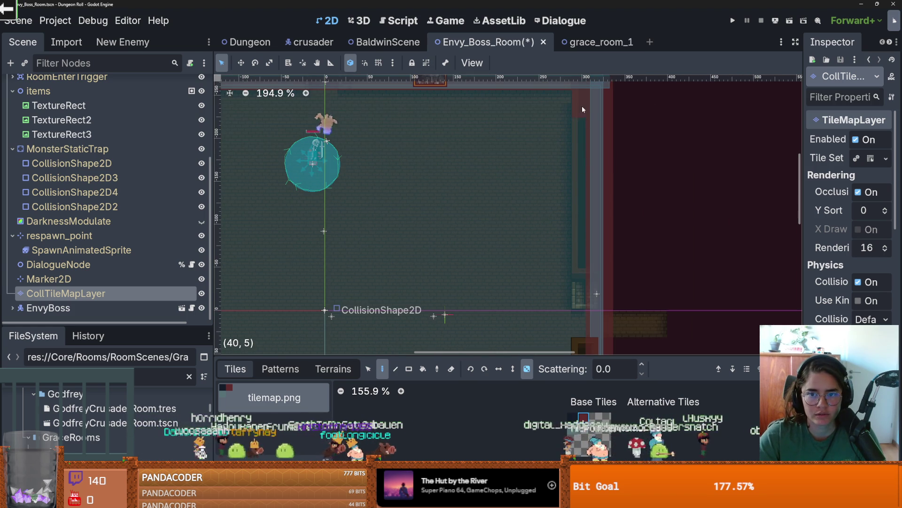
pyautogui.moveTo(580, 288); pyautogui.dragTo(580, 295)
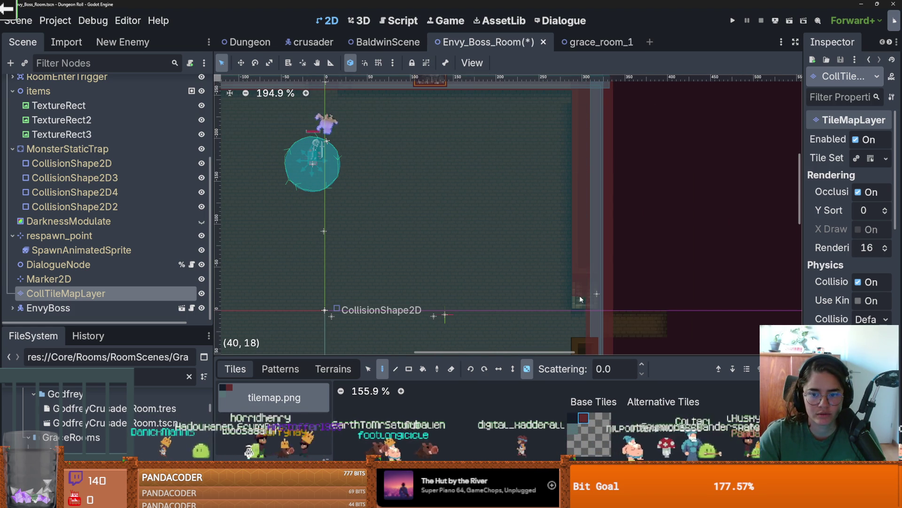
# Step: Paint collision down the right side and across the dark lower block, then save
pyautogui.scroll(-5, 566, 338)
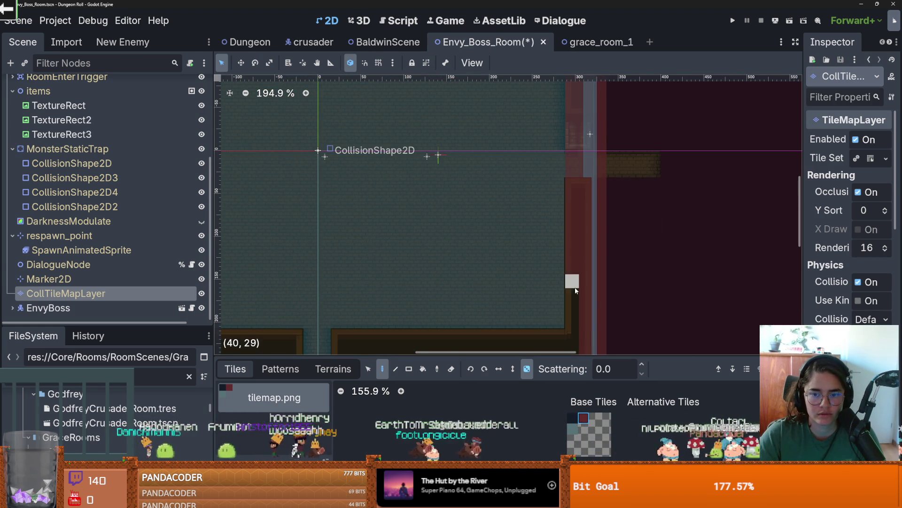
pyautogui.scroll(-4, 574, 286)
pyautogui.moveTo(580, 137)
pyautogui.mouseDown()
pyautogui.moveTo(570, 255)
pyautogui.moveTo(341, 254)
pyautogui.moveTo(358, 215)
pyautogui.moveTo(557, 214)
pyautogui.moveTo(350, 238)
pyautogui.moveTo(565, 240)
pyautogui.mouseUp()
pyautogui.hscroll(-5, 624, 237)
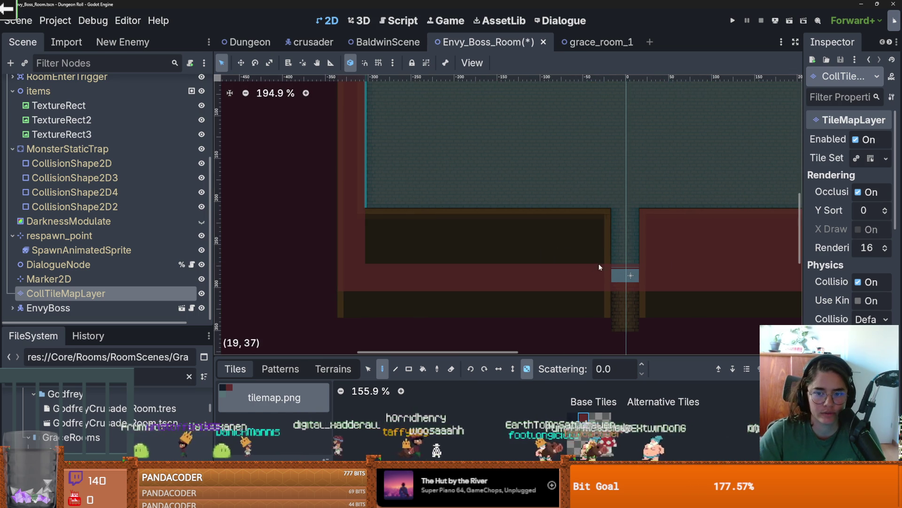
pyautogui.moveTo(604, 231)
pyautogui.mouseDown()
pyautogui.moveTo(437, 218)
pyautogui.moveTo(359, 244)
pyautogui.moveTo(425, 257)
pyautogui.moveTo(382, 257)
pyautogui.mouseUp()
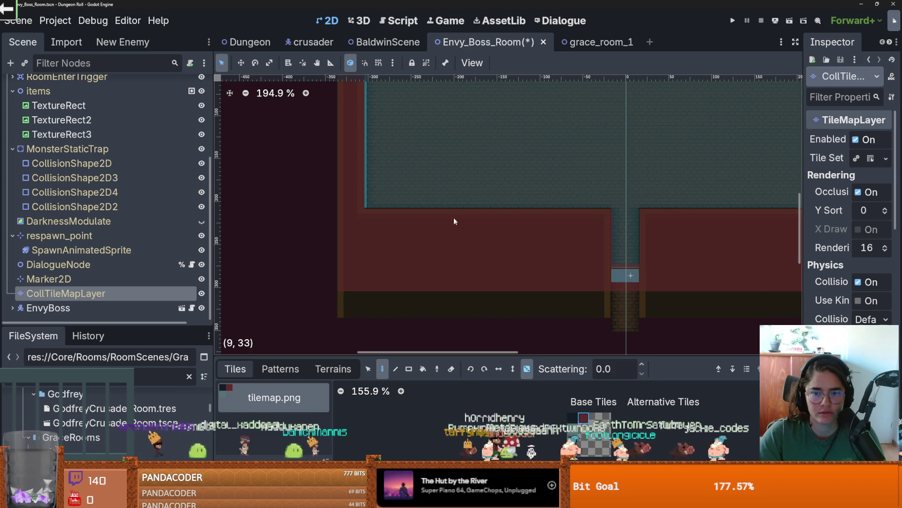
pyautogui.scroll(-8, 459, 224)
pyautogui.hotkey('ctrl', 's')
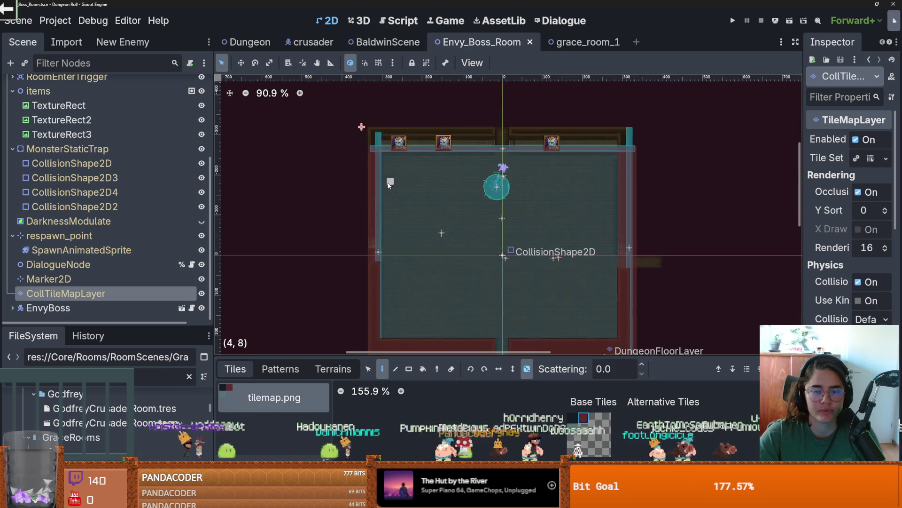
# Step: Extend collision tiles along the top wall and over the top-right wall column
pyautogui.scroll(8, 389, 184)
pyautogui.moveTo(375, 125)
pyautogui.mouseDown()
pyautogui.moveTo(498, 147)
pyautogui.moveTo(614, 123)
pyautogui.mouseUp()
pyautogui.moveTo(679, 145); pyautogui.dragTo(655, 145)
pyautogui.hscroll(3, 551, 153)
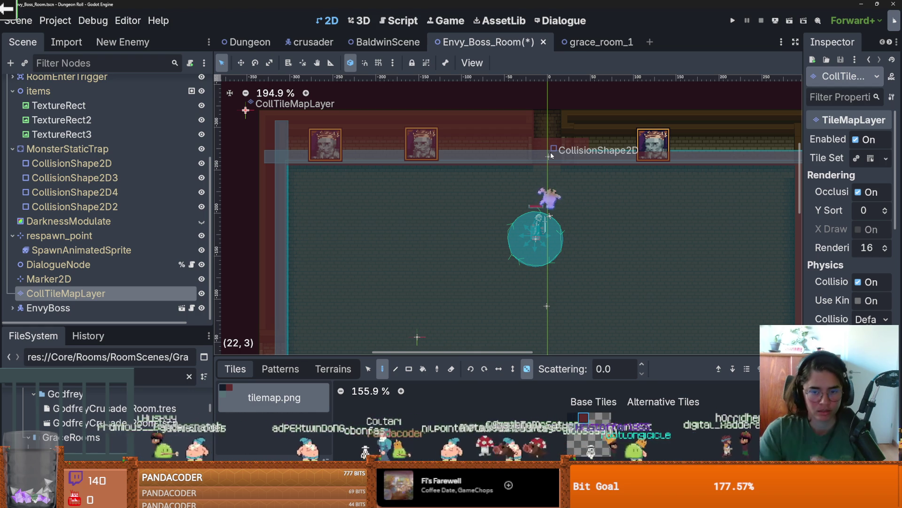
pyautogui.hscroll(3, 738, 140)
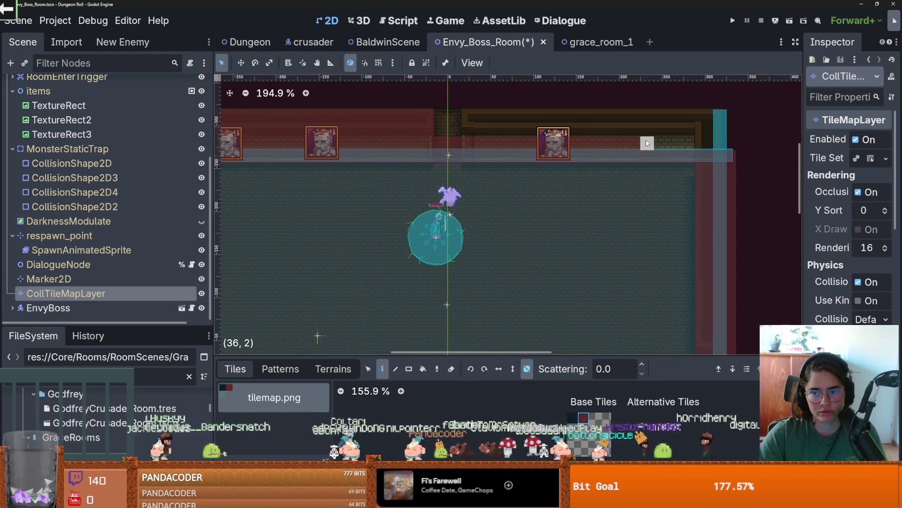
pyautogui.moveTo(709, 144)
pyautogui.mouseDown()
pyautogui.moveTo(717, 118)
pyautogui.moveTo(702, 125)
pyautogui.moveTo(731, 161)
pyautogui.mouseUp()
# Step: Save the scene and open the envyboss.gd script
pyautogui.scroll(-3, 688, 131)
pyautogui.hscroll(2, 688, 131)
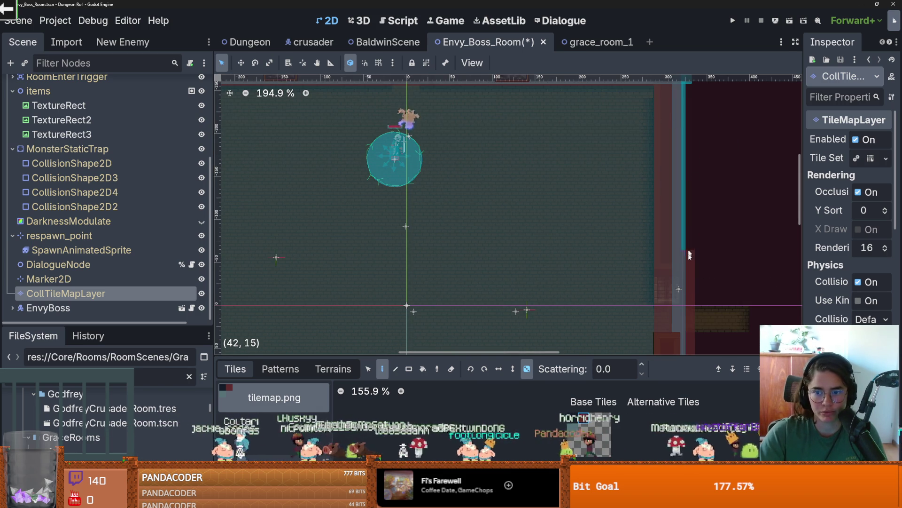
pyautogui.hotkey('ctrl', 's')
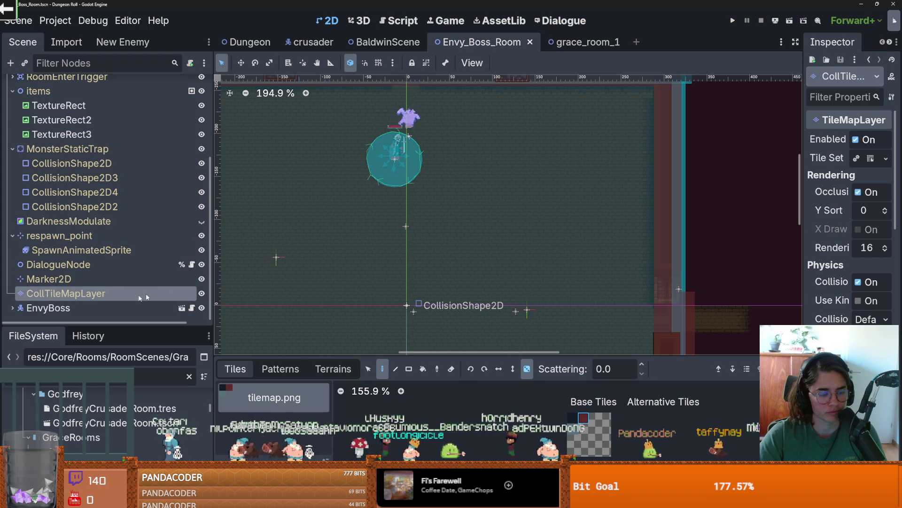
pyautogui.click(182, 308)
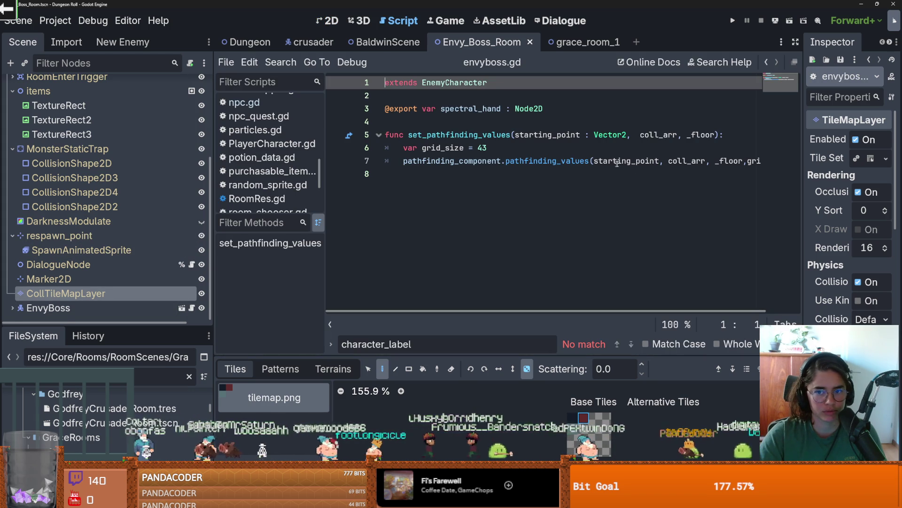
# Step: Check that envyboss.gd's grid_size is 43, then launch the game for a test run
pyautogui.doubleClick(442, 148)
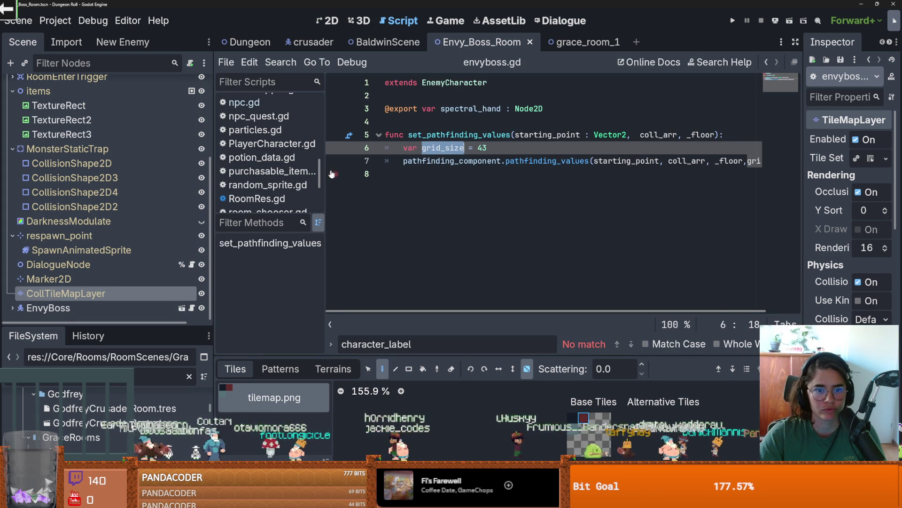
pyautogui.moveTo(324, 170); pyautogui.dragTo(286, 169)
pyautogui.doubleClick(444, 147)
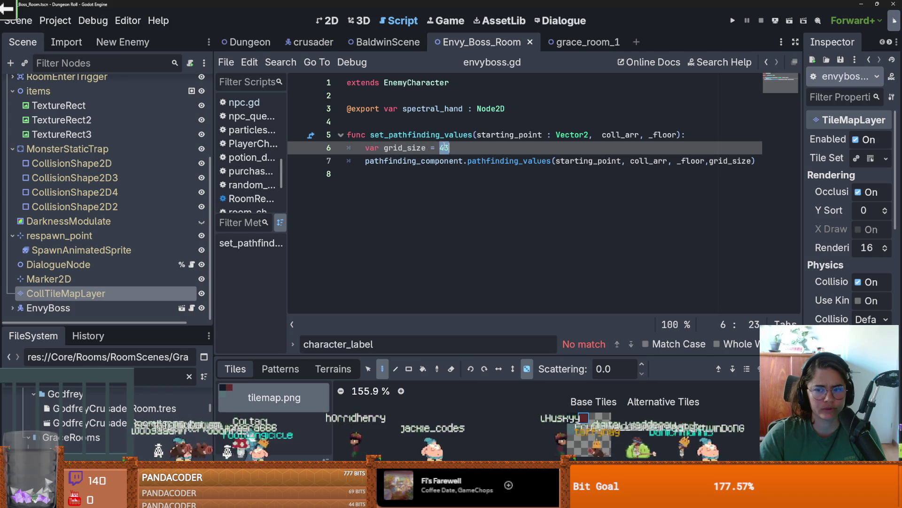
pyautogui.click(735, 20)
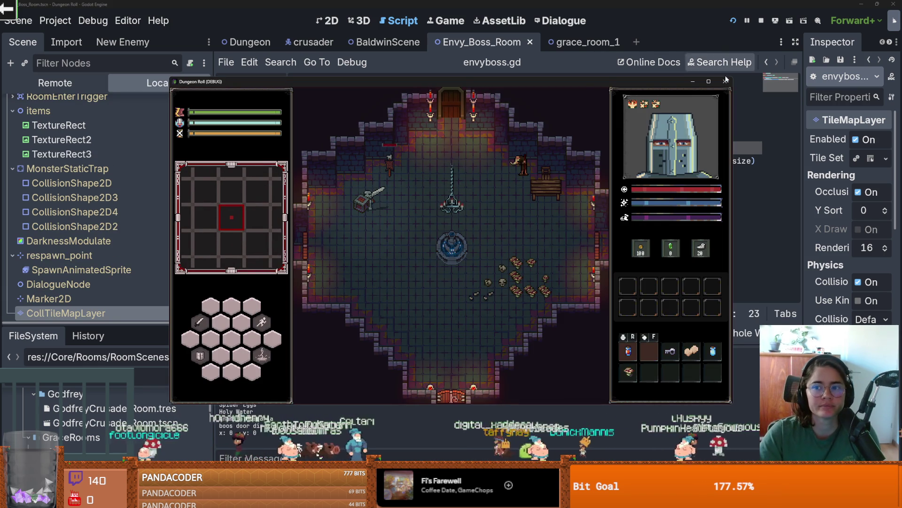
# Step: Maximize the game window and teleport using the tp_to_before_boss console command
pyautogui.click(709, 82)
pyautogui.press('`')
pyautogui.write('tp')
pyautogui.press('Tab')
pyautogui.press('Return')
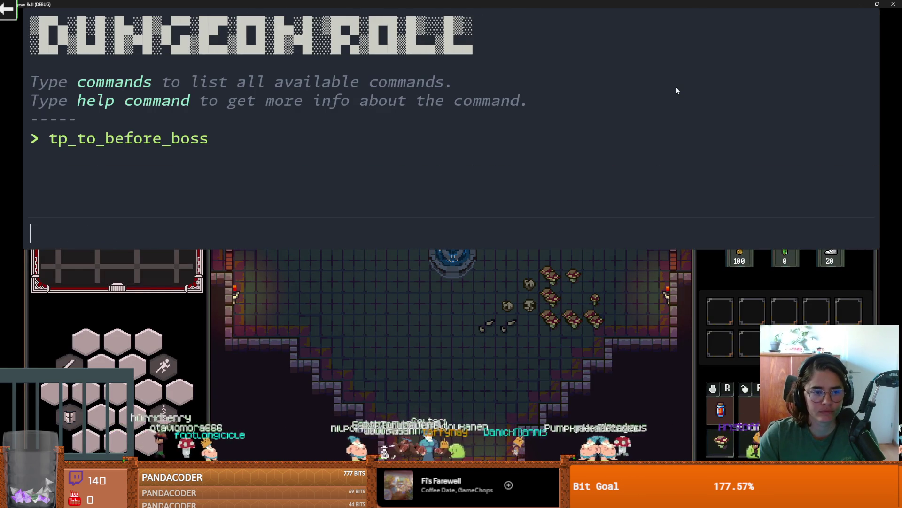
pyautogui.press('`')
# Step: Walk the knight through the top door into the boss room toward the enemies
pyautogui.press('w')
pyautogui.press('d')
pyautogui.press('w')
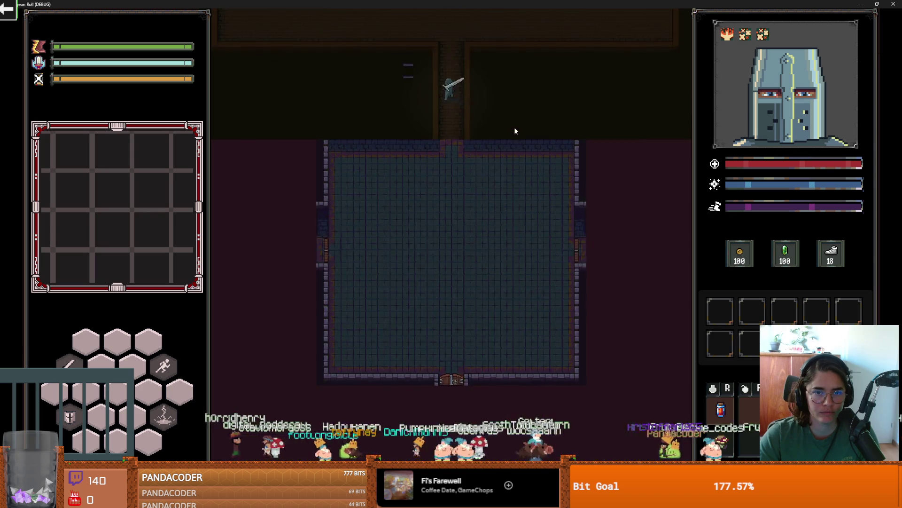
pyautogui.press('w')
pyautogui.press('w')
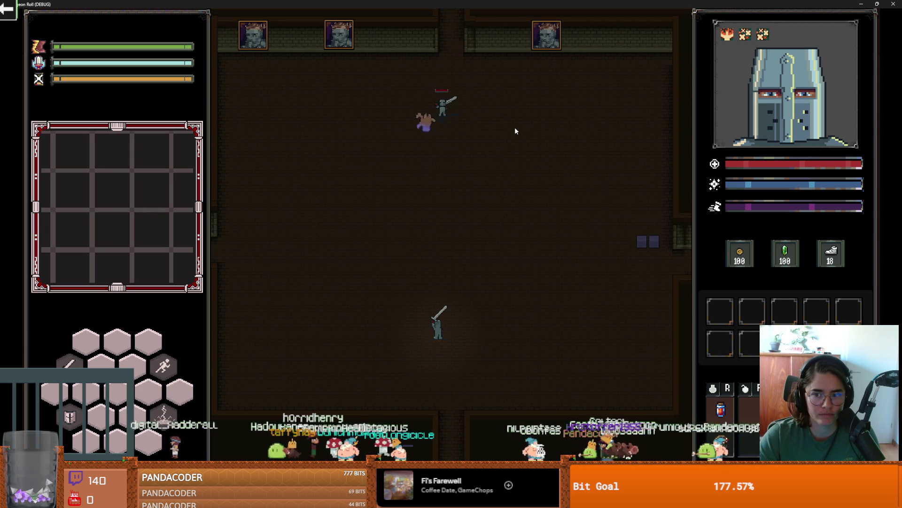
pyautogui.press('w')
pyautogui.press('w')
# Step: Enable raycast debug labels with the on_raycast_debug console command
pyautogui.press('`')
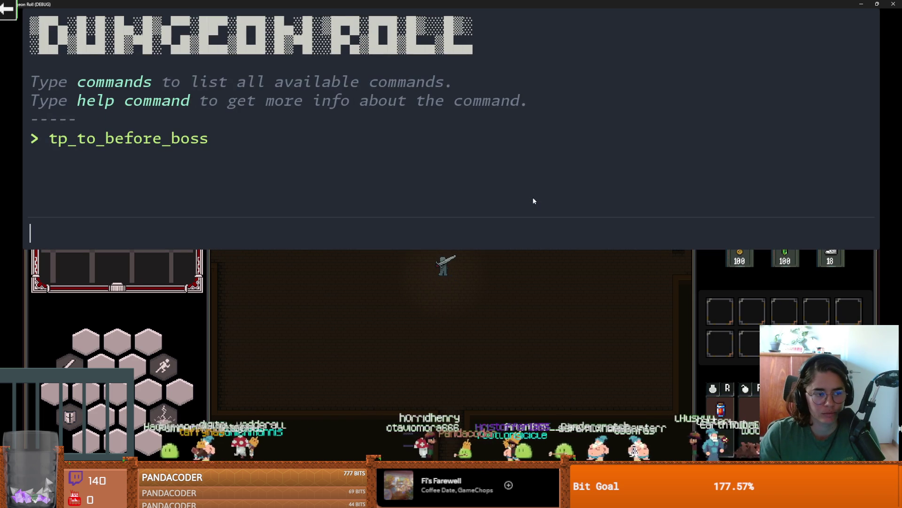
pyautogui.write('ray')
pyautogui.press('BackSpace')
pyautogui.press('BackSpace')
pyautogui.press('BackSpace')
pyautogui.write('on_raycast_debug')
pyautogui.press('Tab')
pyautogui.press('Return')
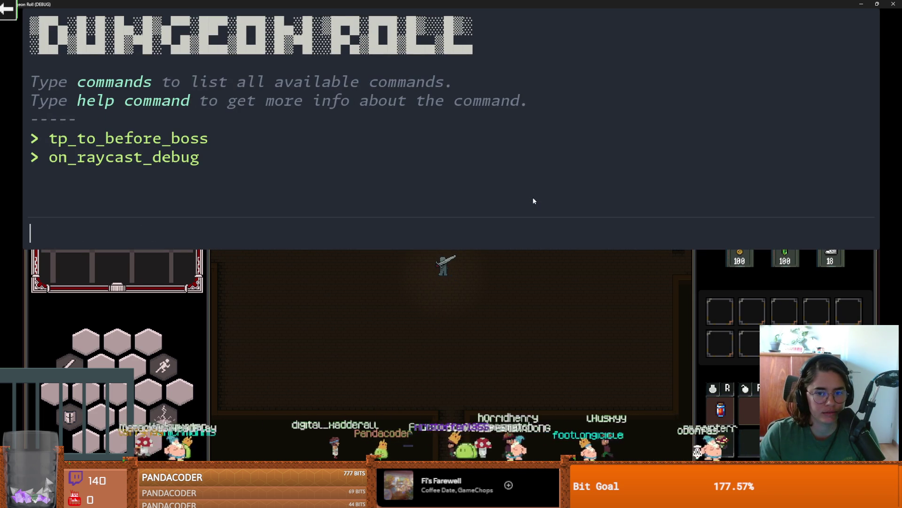
pyautogui.press('`')
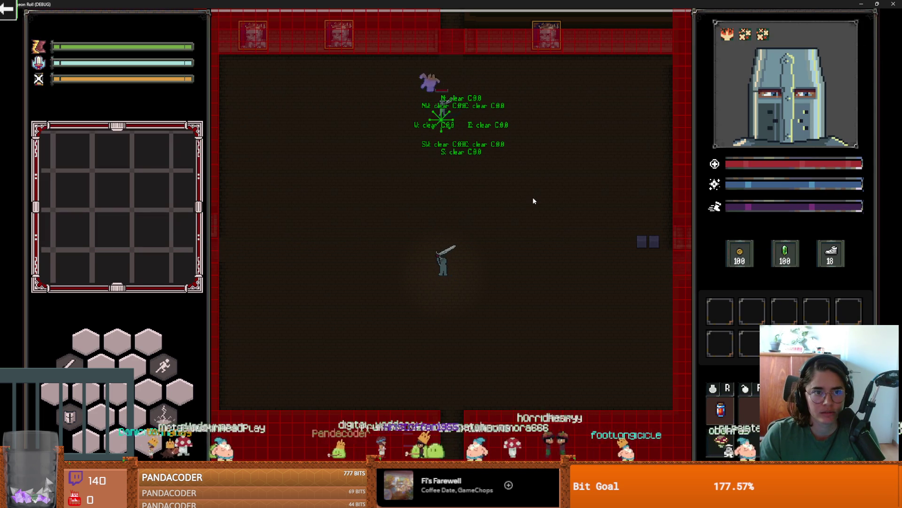
# Step: Walk the knight left and down, then take the game window out of full screen
pyautogui.press('a')
pyautogui.press('s')
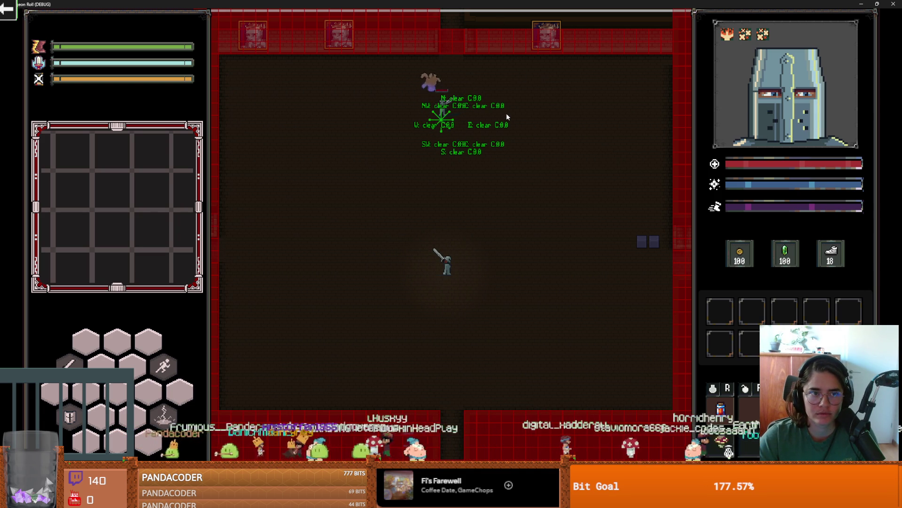
pyautogui.moveTo(542, 4); pyautogui.dragTo(527, 115)
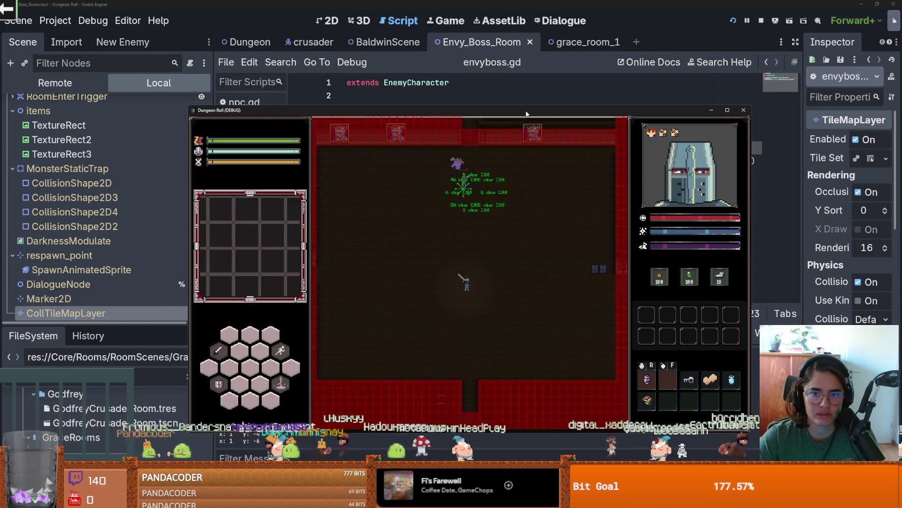
# Step: Maximize the game, finish the playtest, close the debug window and save with Ctrl+S
pyautogui.doubleClick(527, 112)
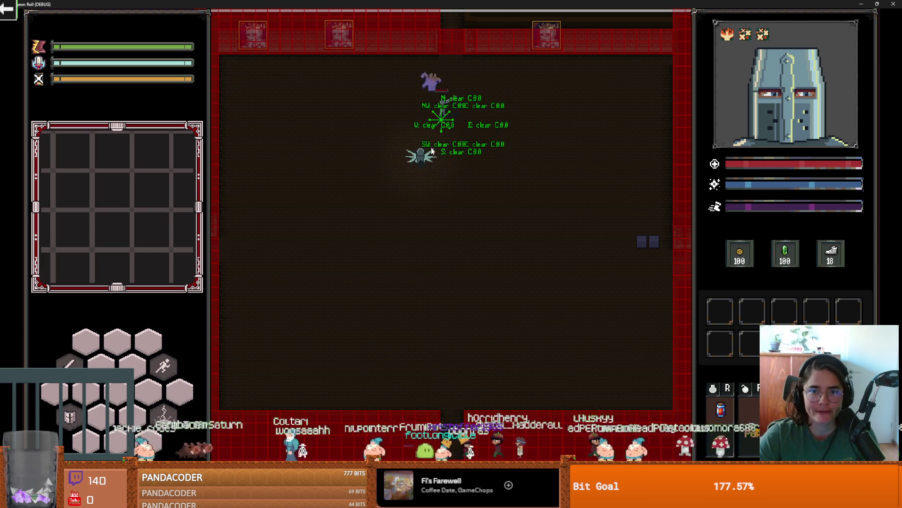
pyautogui.press('super+Down')
pyautogui.click(677, 147)
pyautogui.hotkey('ctrl', 's')
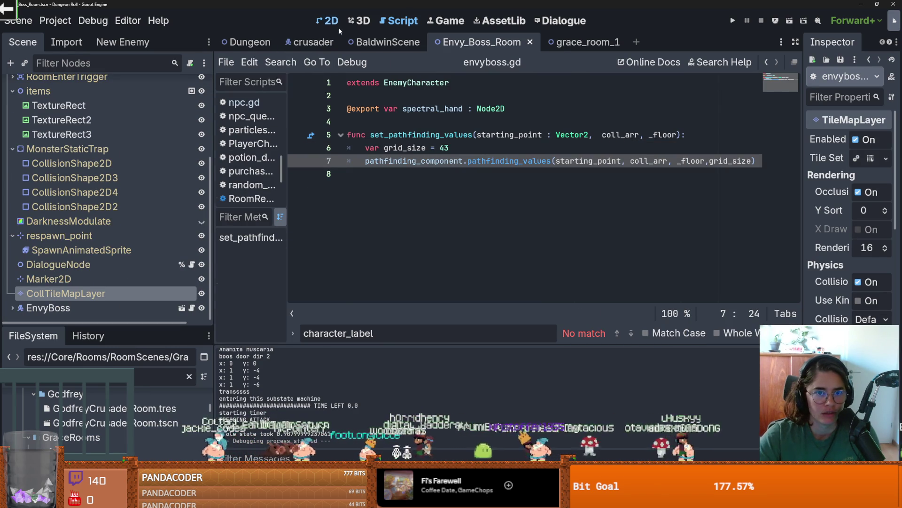
# Step: Switch to the 2D view, pan and zoom the Envy_Boss_Room canvas, and save
pyautogui.click(333, 23)
pyautogui.moveTo(600, 195); pyautogui.dragTo(576, 207)
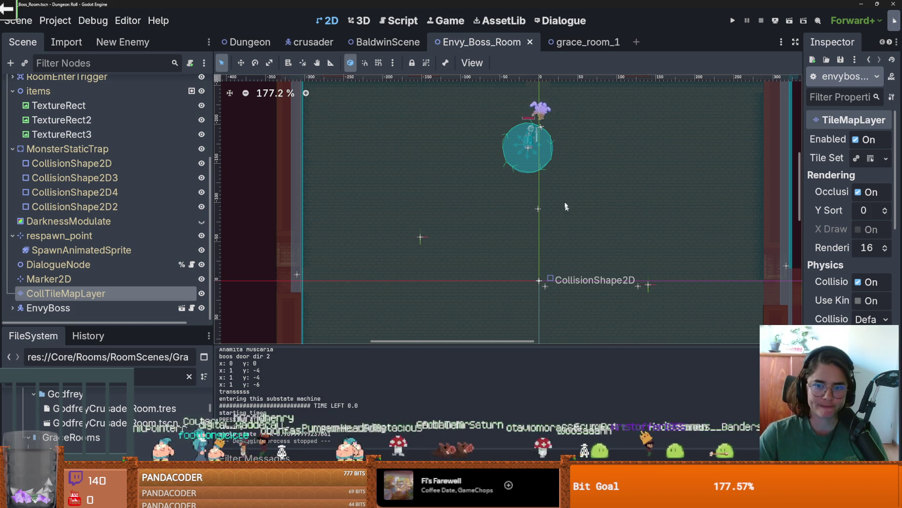
pyautogui.moveTo(565, 208); pyautogui.dragTo(505, 208)
pyautogui.scroll(3, 316, 222)
pyautogui.hotkey('ctrl', 's')
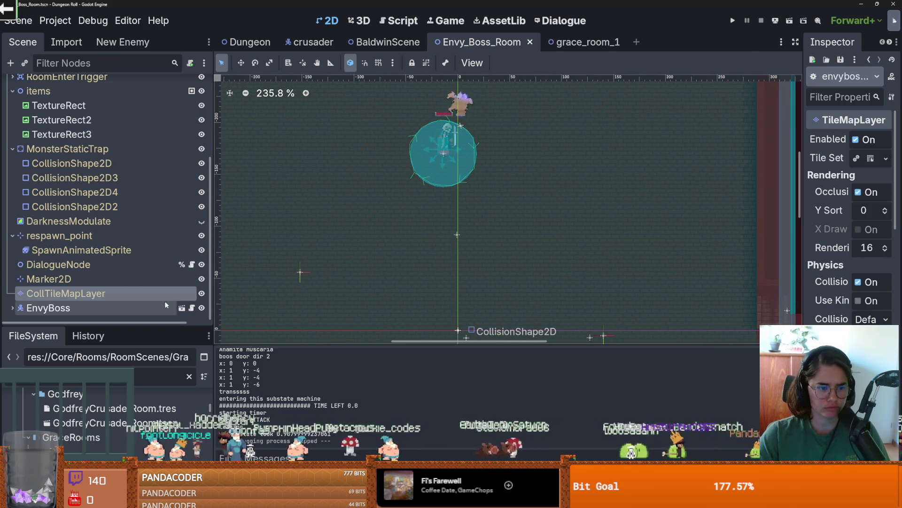
# Step: Expand EnvyBoss's children in the Scene dock and open the envy_boss scene
pyautogui.click(12, 308)
pyautogui.scroll(-2, 137, 262)
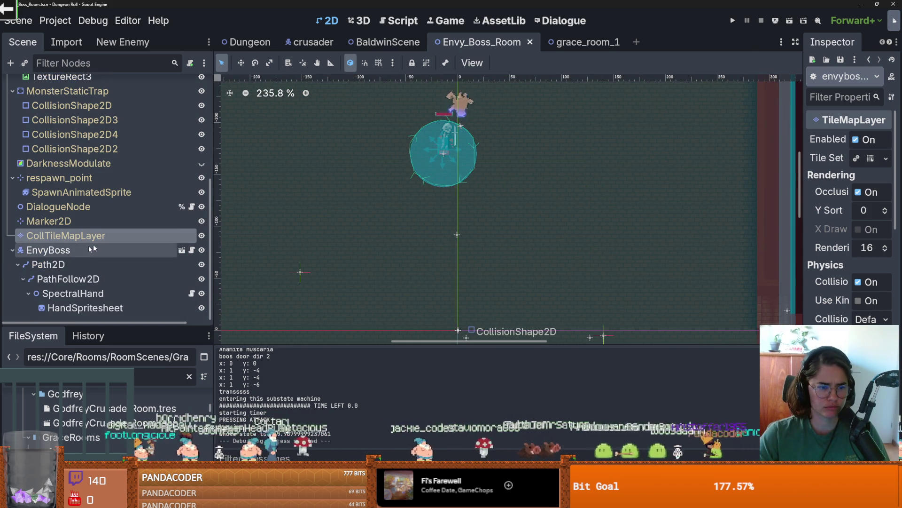
pyautogui.click(182, 250)
# Step: Collapse the idle, attack, telegraph, stun, Hitbox and TileHitbox nodes in the Scene tree
pyautogui.click(12, 152)
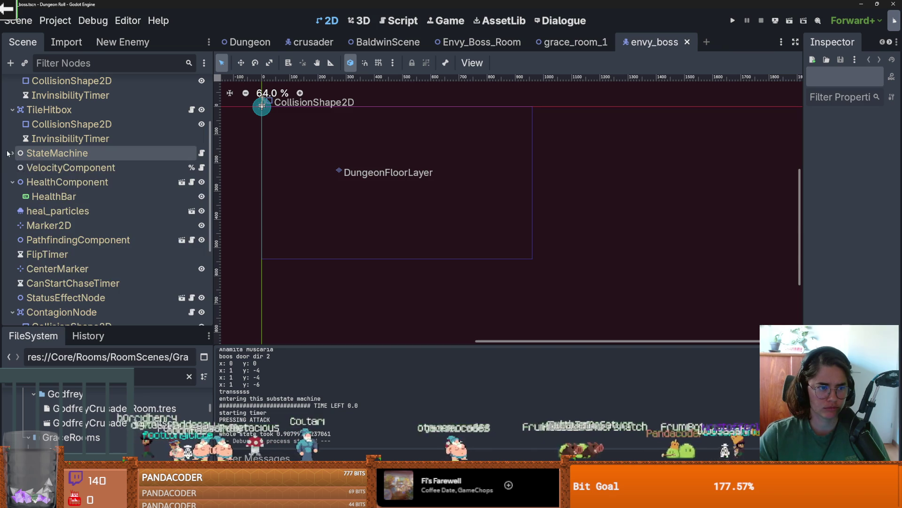
pyautogui.click(13, 153)
pyautogui.click(17, 168)
pyautogui.click(18, 210)
pyautogui.click(18, 254)
pyautogui.hotkey('ctrl', 's')
pyautogui.click(18, 269)
pyautogui.scroll(-5, 53, 264)
pyautogui.scroll(4, 53, 264)
pyautogui.scroll(3, 53, 254)
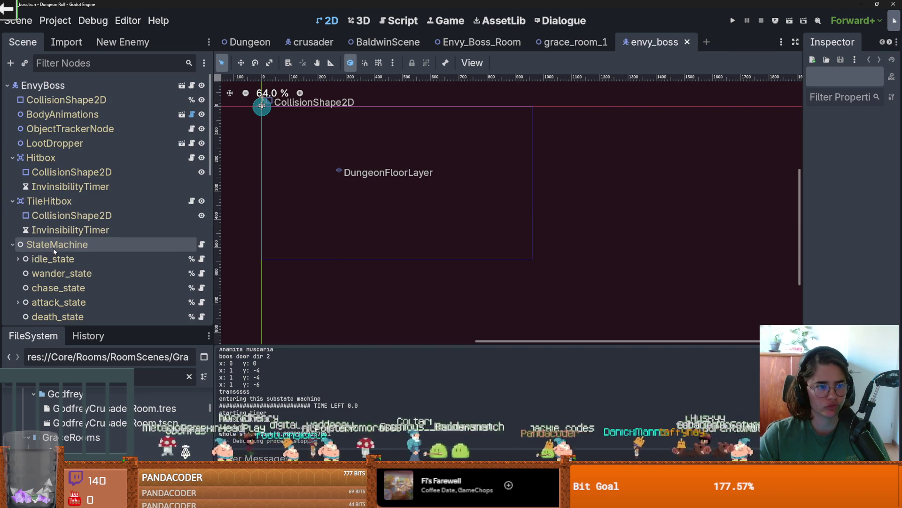
pyautogui.click(12, 159)
pyautogui.click(10, 172)
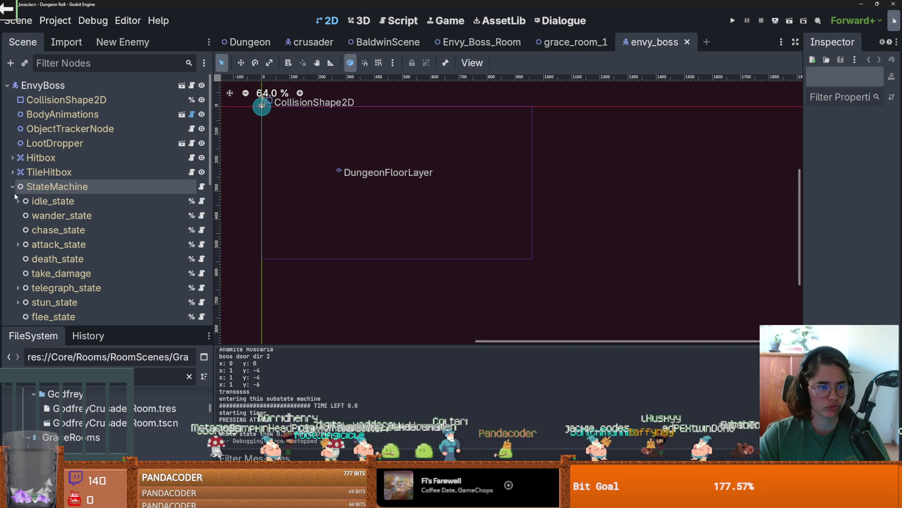
pyautogui.scroll(-3, 94, 209)
# Step: Select StateMachine, widen the Inspector and view the idle_state.gd script
pyautogui.click(136, 125)
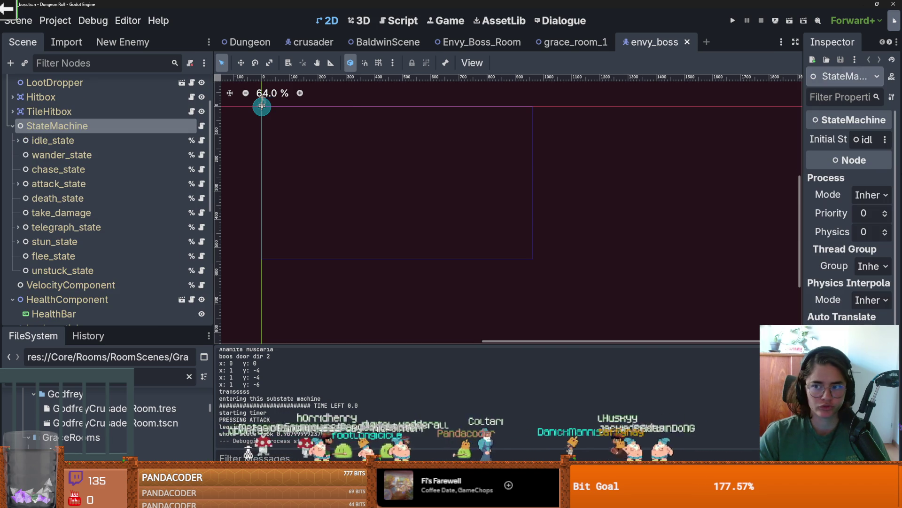
pyautogui.moveTo(803, 178); pyautogui.dragTo(735, 178)
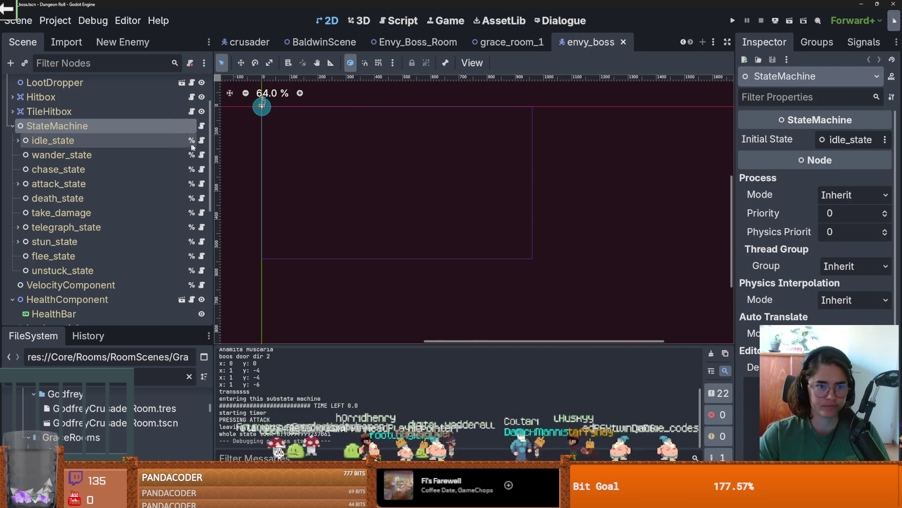
pyautogui.click(201, 140)
pyautogui.scroll(-6, 437, 189)
pyautogui.scroll(7, 447, 213)
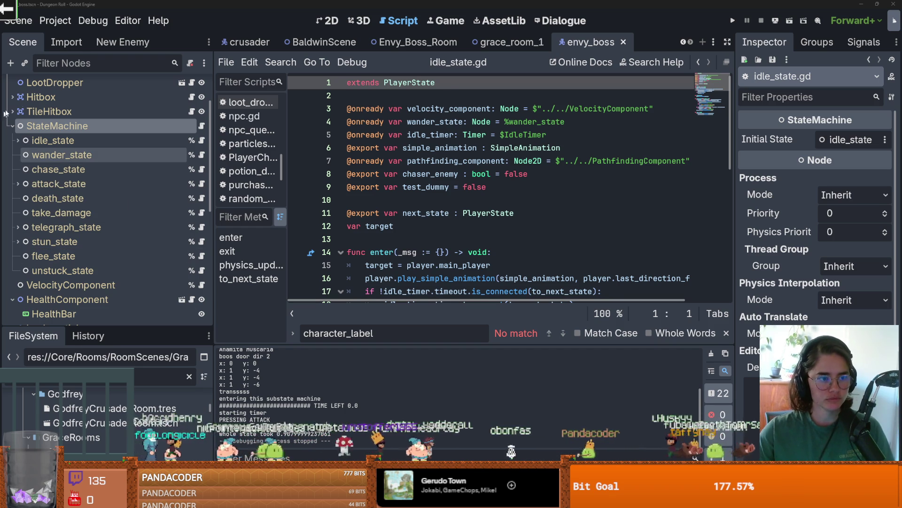
pyautogui.click(329, 20)
# Step: Save the scene, select the idle_state node and open idle_state.gd
pyautogui.scroll(3, 410, 167)
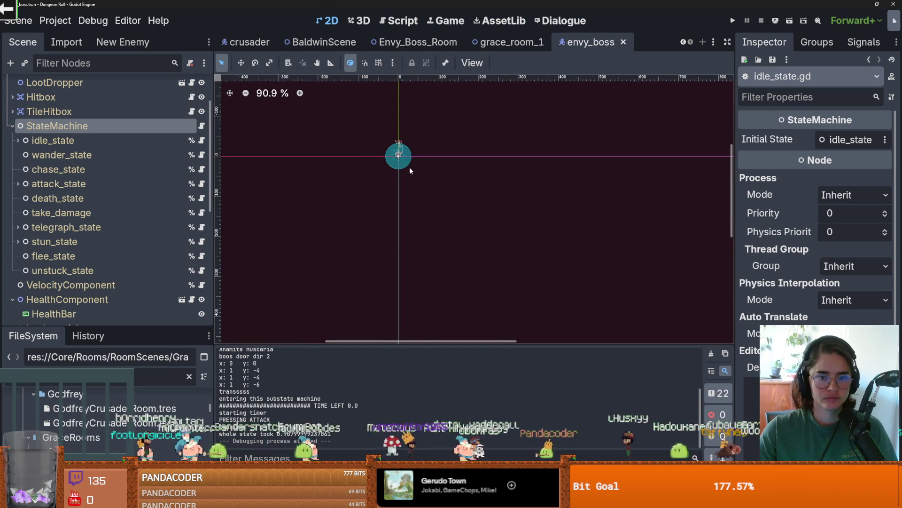
pyautogui.scroll(13, 410, 167)
pyautogui.hotkey('ctrl', 's')
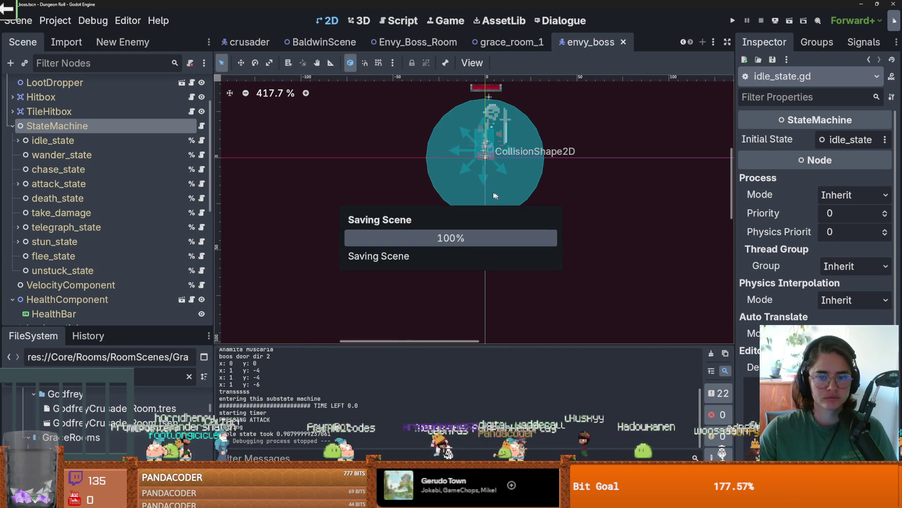
pyautogui.scroll(3, 493, 173)
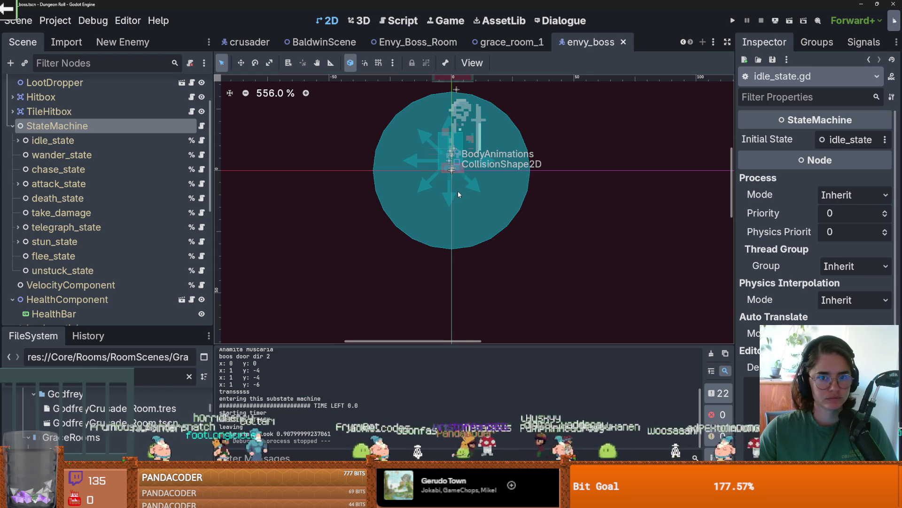
pyautogui.scroll(1, 458, 191)
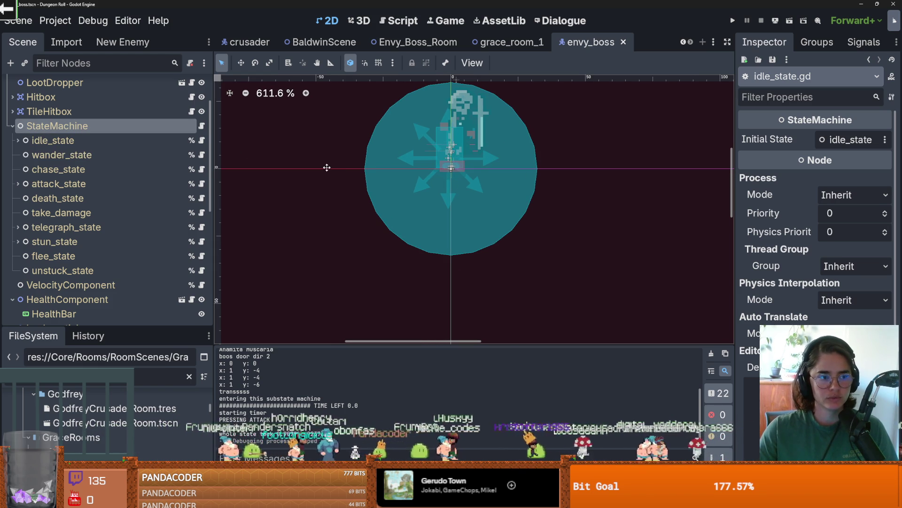
pyautogui.click(21, 139)
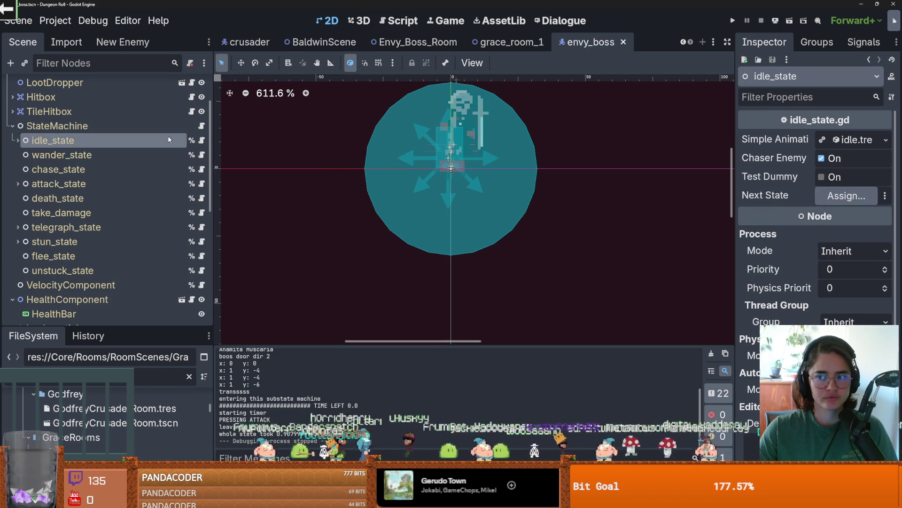
pyautogui.click(201, 140)
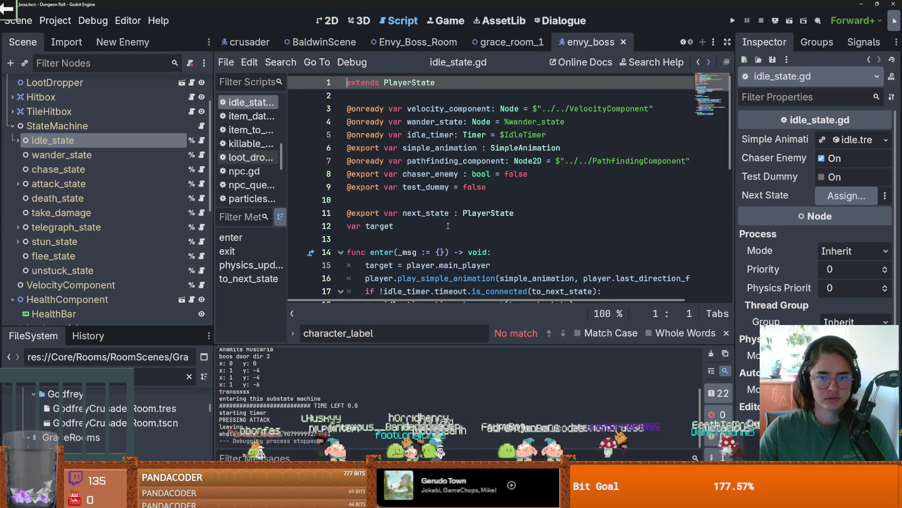
pyautogui.scroll(-4, 447, 226)
pyautogui.scroll(-2, 448, 225)
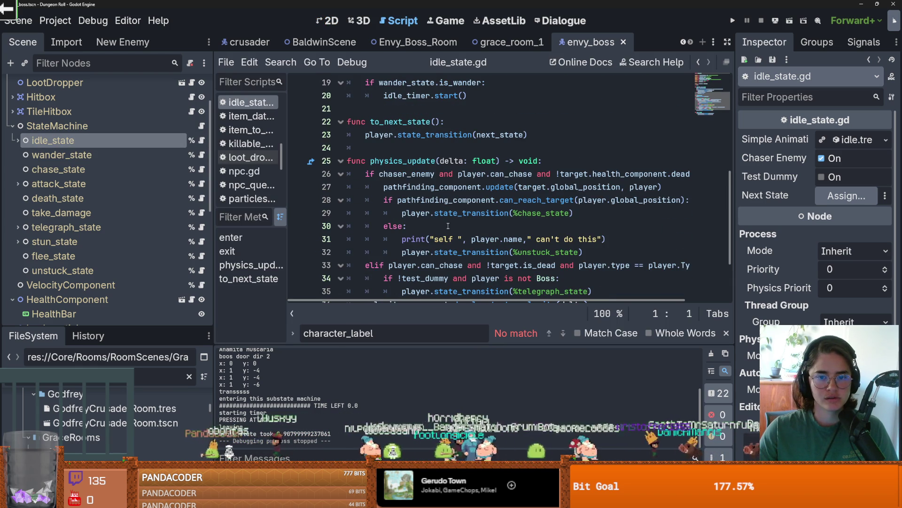
# Step: Delete the 'can't do this' debug print on line 31 and save
pyautogui.doubleClick(390, 174)
pyautogui.doubleClick(470, 174)
pyautogui.doubleClick(511, 174)
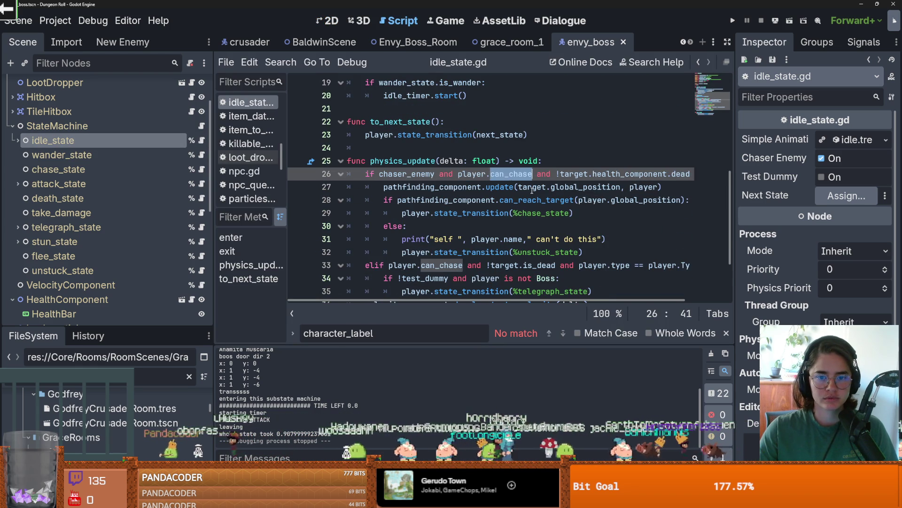
pyautogui.scroll(-1, 532, 191)
pyautogui.click(606, 200)
pyautogui.moveTo(606, 200); pyautogui.dragTo(402, 200)
pyautogui.press('BackSpace')
pyautogui.press('BackSpace')
pyautogui.press('BackSpace')
pyautogui.hotkey('ctrl', 's')
# Step: Return to envy_boss's 2D scene view
pyautogui.scroll(2, 498, 194)
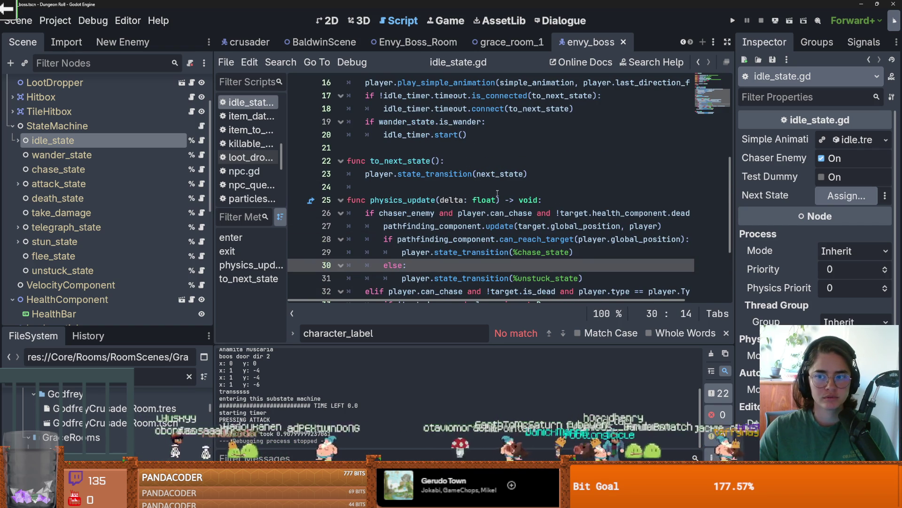
pyautogui.scroll(3, 497, 194)
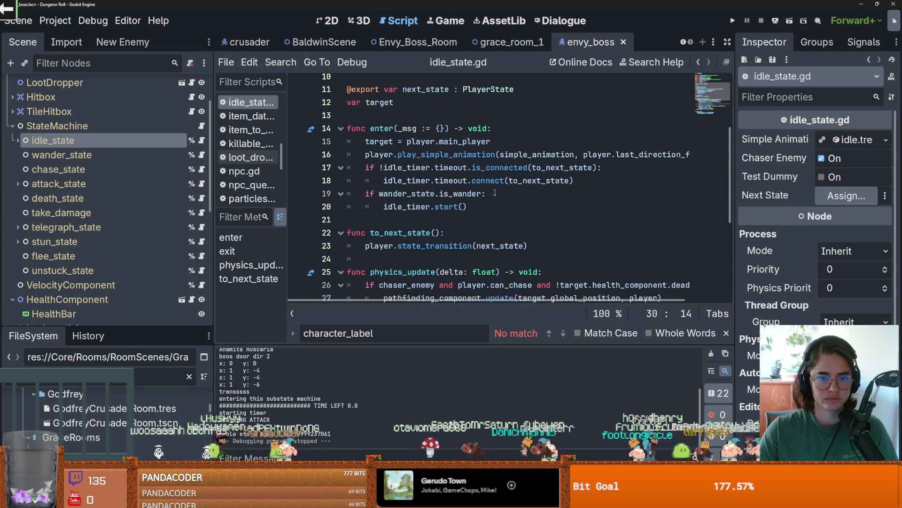
pyautogui.click(330, 20)
pyautogui.scroll(-5, 468, 150)
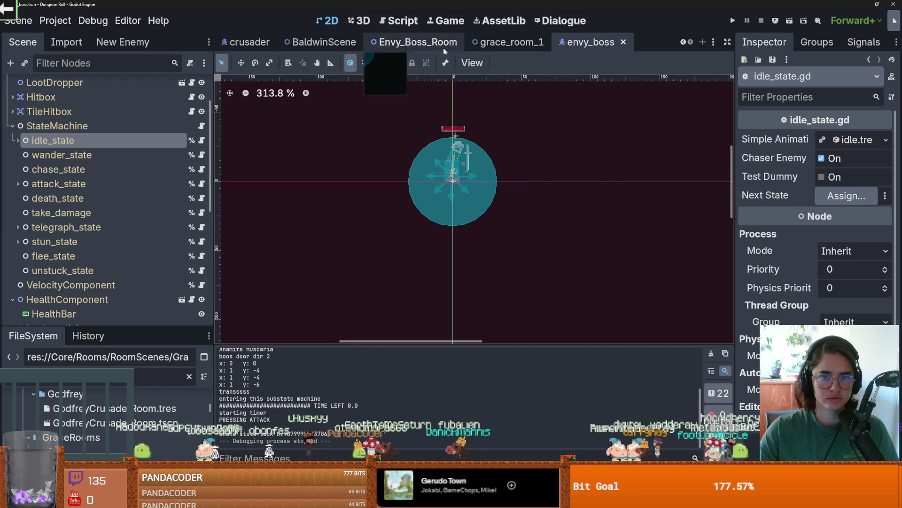
pyautogui.click(390, 43)
pyautogui.scroll(-3, 461, 152)
pyautogui.scroll(2, 461, 151)
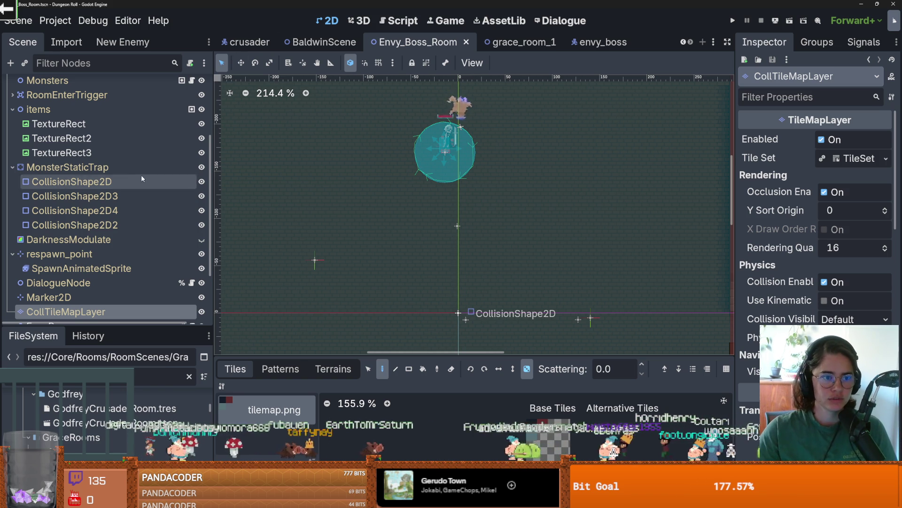
pyautogui.click(12, 167)
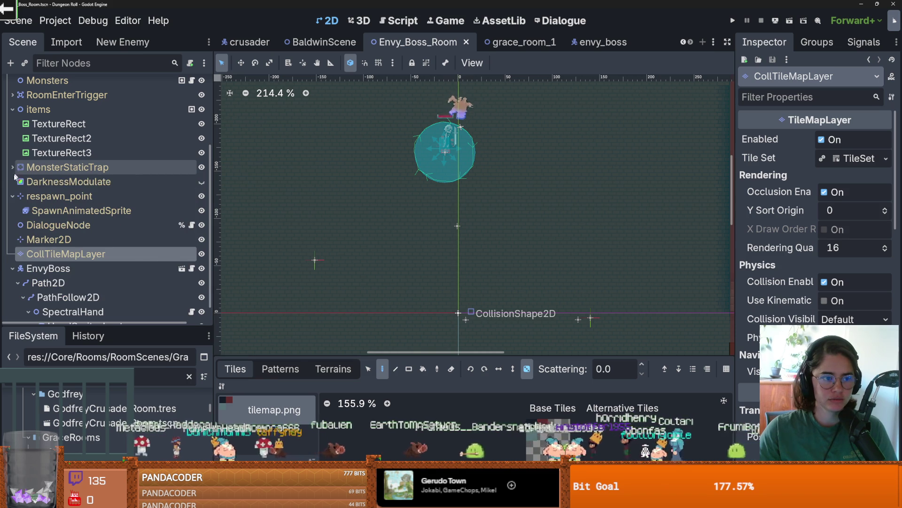
pyautogui.click(12, 181)
pyautogui.click(13, 196)
pyautogui.click(13, 106)
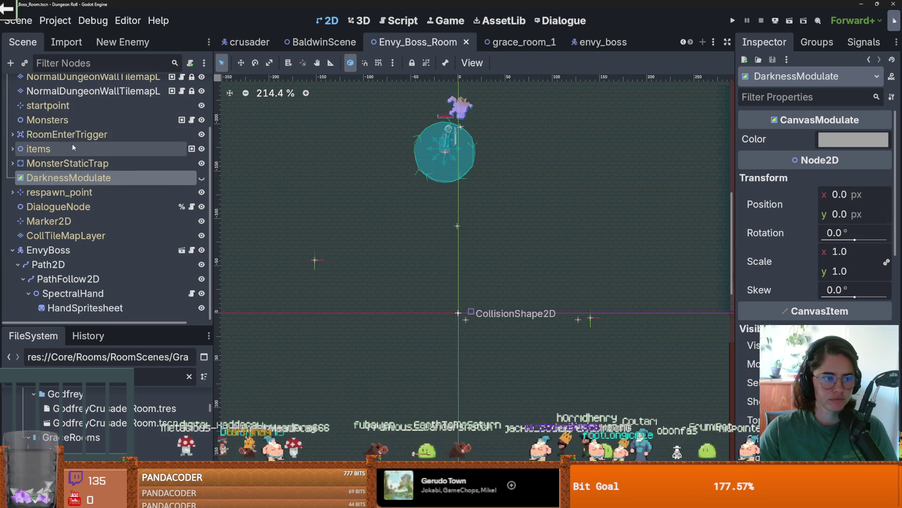
pyautogui.click(182, 249)
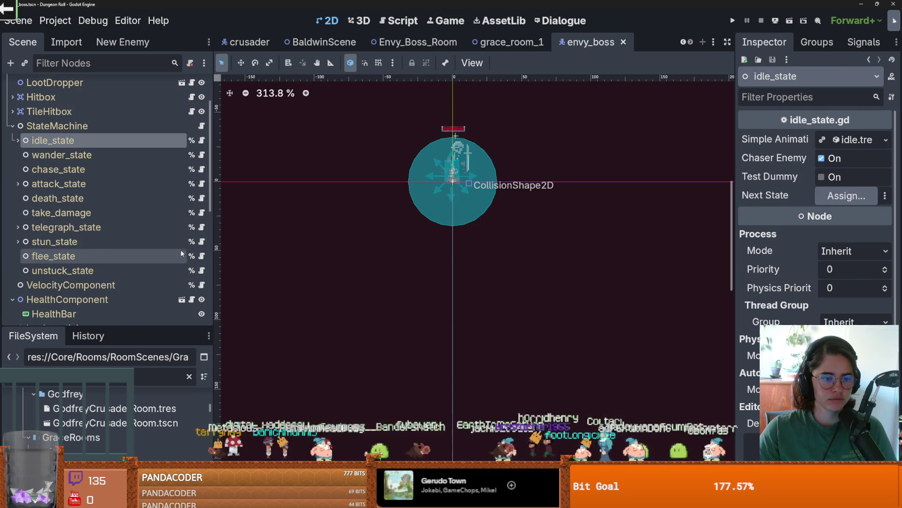
# Step: Add a plain Node under StateMachine named grab_state and save
pyautogui.rightClick(76, 126)
pyautogui.click(147, 156)
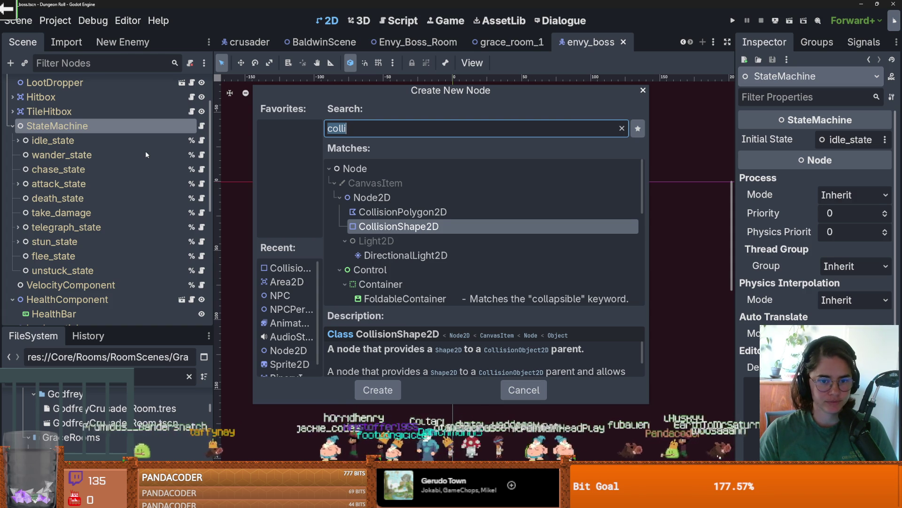
pyautogui.press('BackSpace')
pyautogui.write('node')
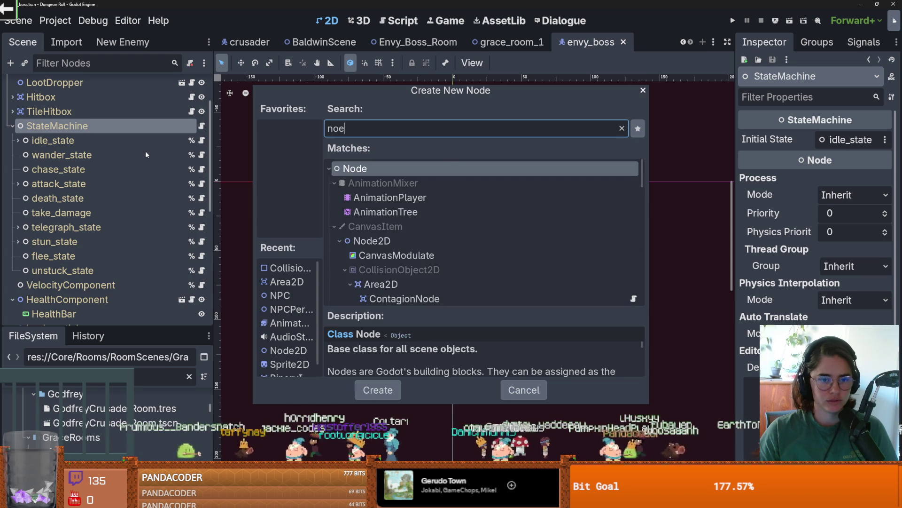
pyautogui.press('Return')
pyautogui.rightClick(198, 285)
pyautogui.click(216, 290)
pyautogui.write('grab_state')
pyautogui.press('Return')
pyautogui.hotkey('ctrl', 's')
# Step: Turn off Chaser Enemy on idle_state, cancel assigning its Next State, then select grab_state
pyautogui.click(94, 140)
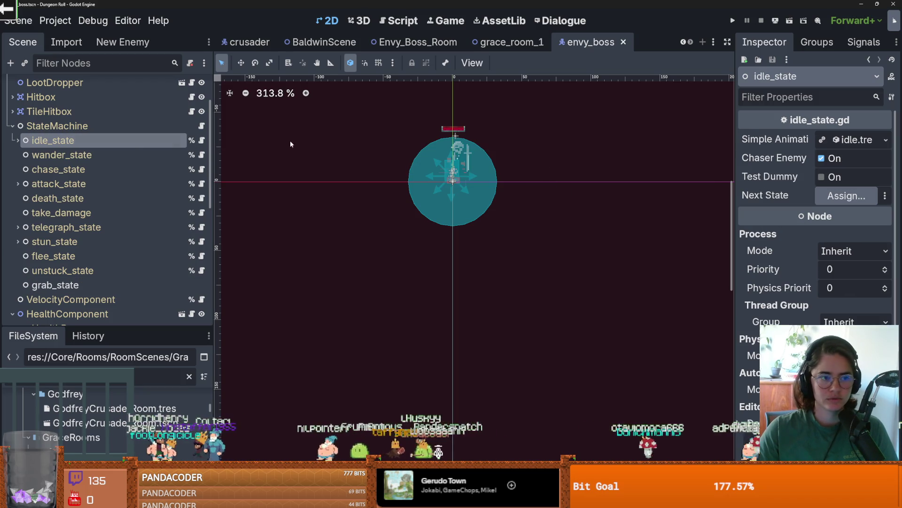
pyautogui.click(822, 158)
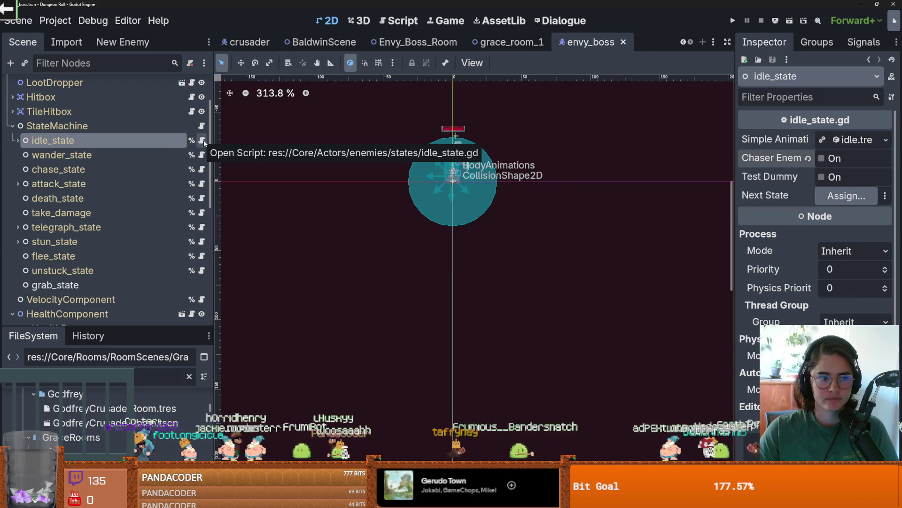
pyautogui.click(204, 140)
pyautogui.scroll(-2, 435, 205)
pyautogui.scroll(-1, 435, 205)
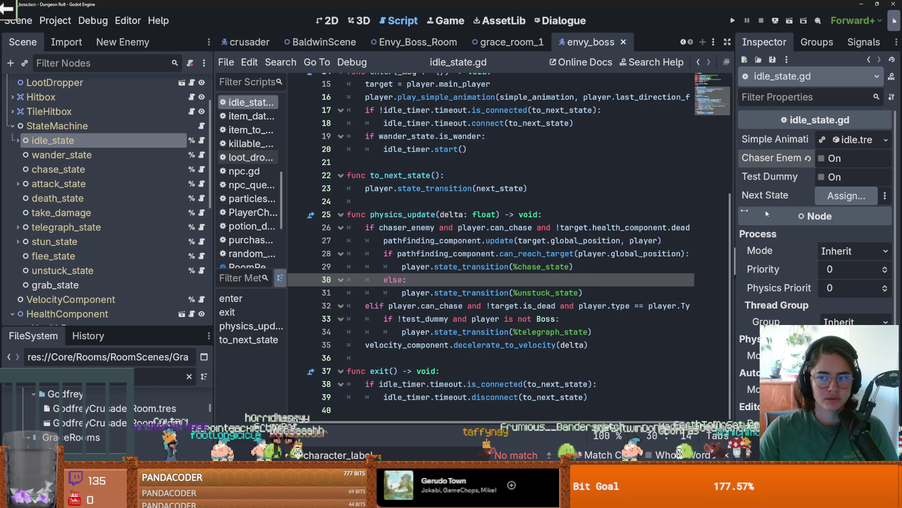
pyautogui.click(836, 198)
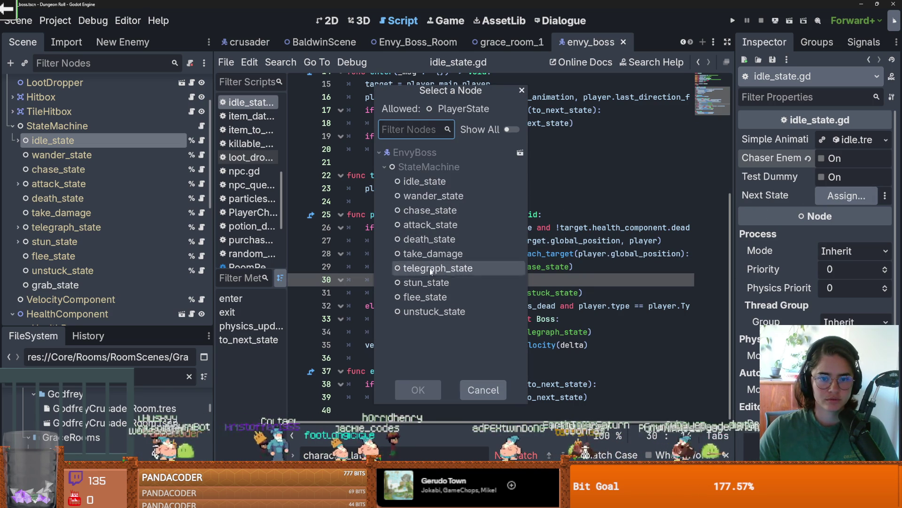
pyautogui.click(523, 90)
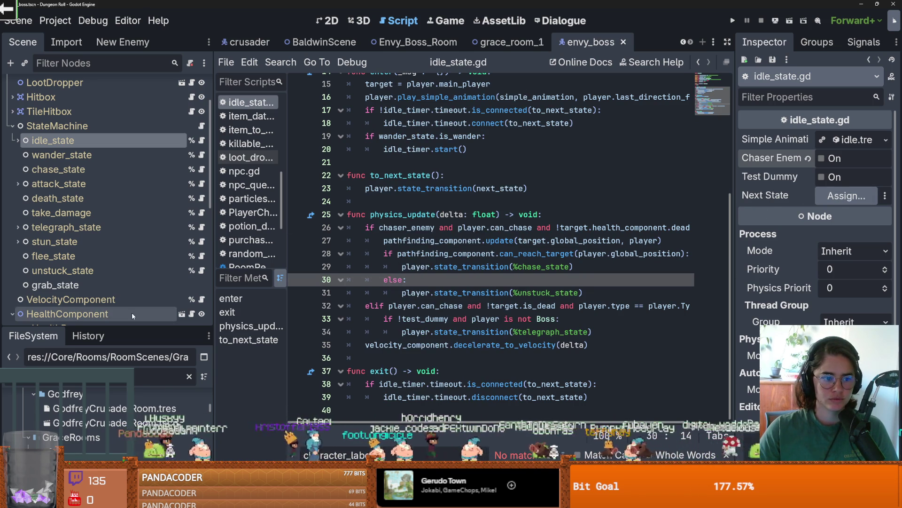
pyautogui.click(147, 284)
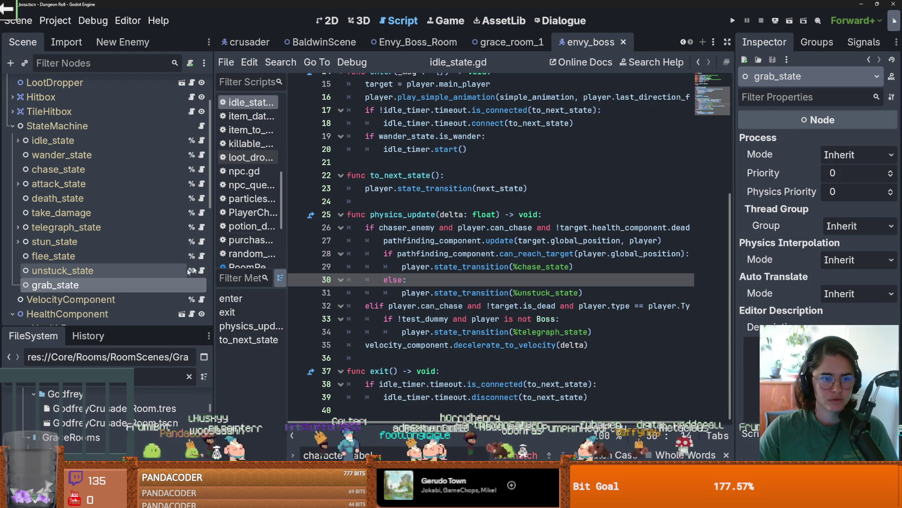
# Step: Attach a new grab_state.gd script to grab_state in the EnvyBoss folder
pyautogui.click(190, 63)
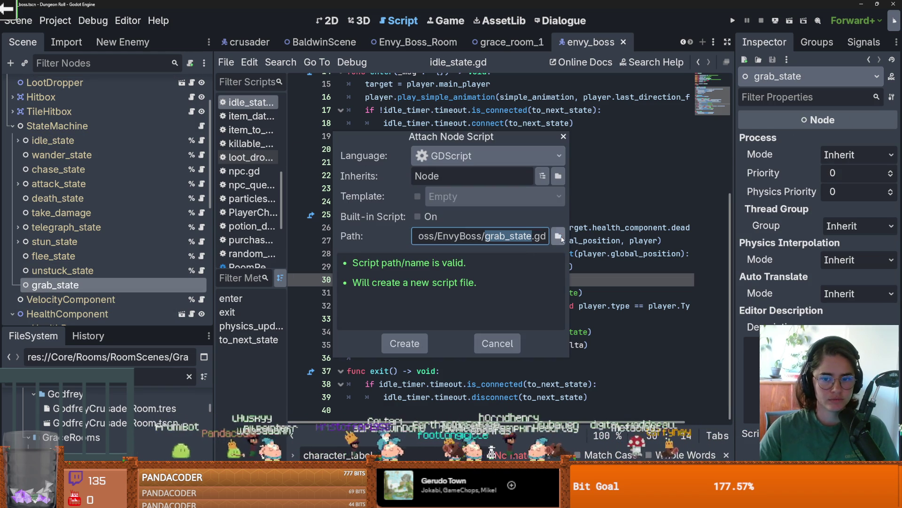
pyautogui.click(557, 236)
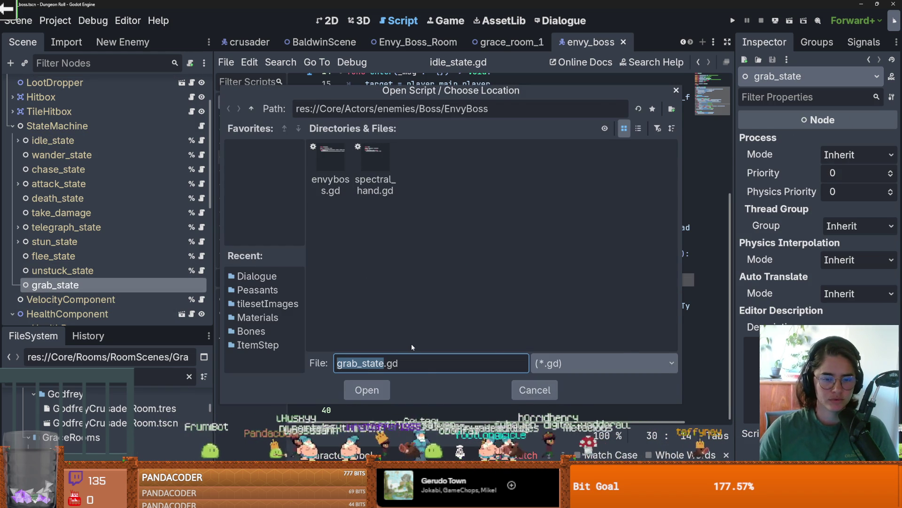
pyautogui.press('Return')
pyautogui.click(402, 340)
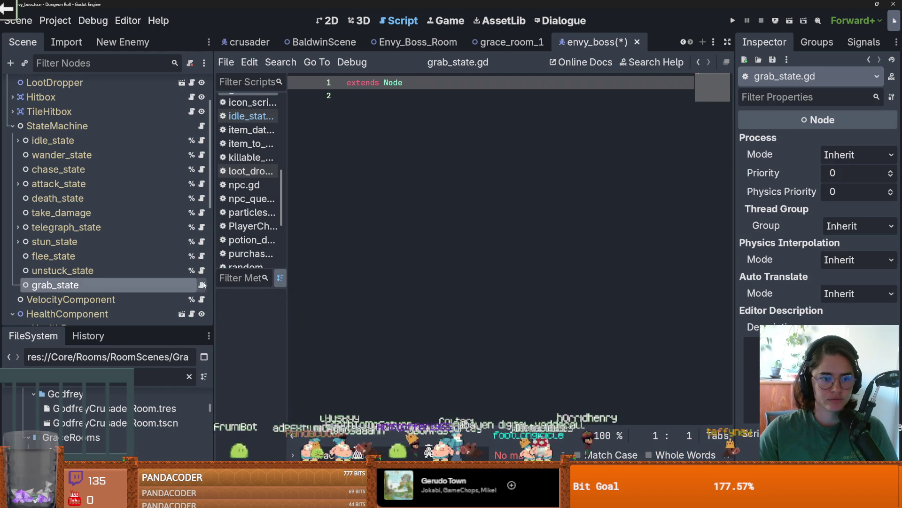
# Step: Change the script's base class from Node to PlayerState and save it
pyautogui.doubleClick(390, 83)
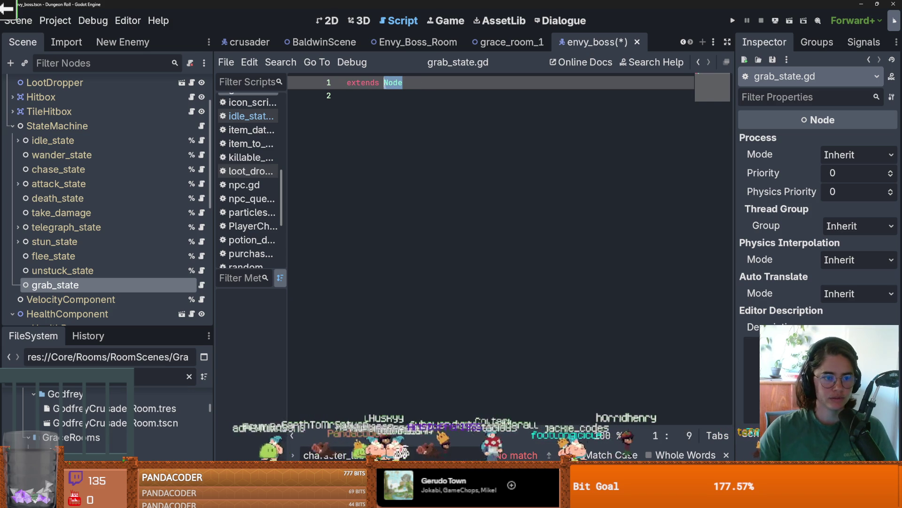
pyautogui.write('PlayerS')
pyautogui.press('Return')
pyautogui.hotkey('ctrl', 's')
pyautogui.press('Return')
pyautogui.press('Delete')
pyautogui.hotkey('ctrl', 's')
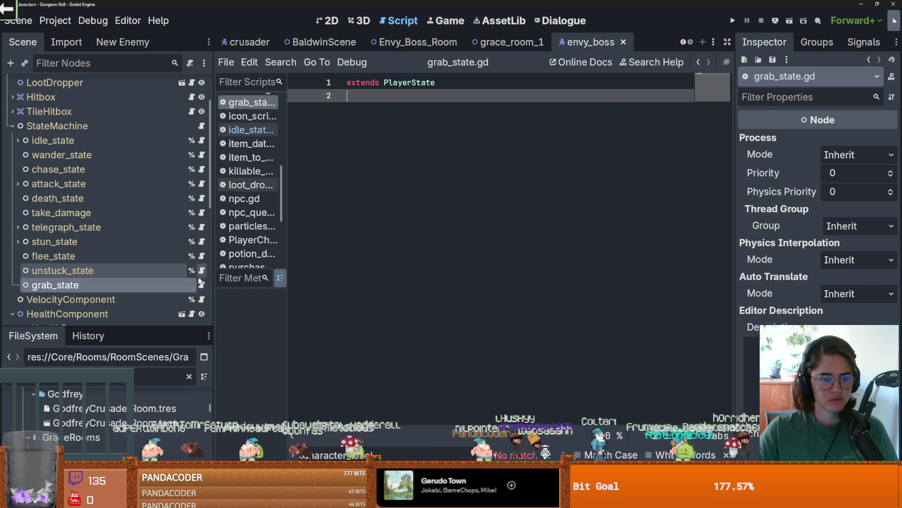
# Step: Copy the grab_state node's path
pyautogui.rightClick(184, 285)
pyautogui.click(237, 433)
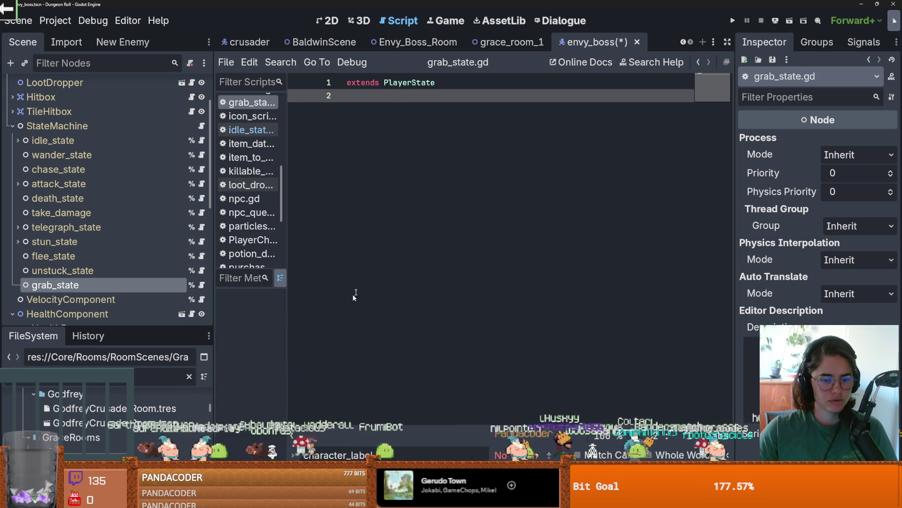
pyautogui.scroll(-2, 436, 179)
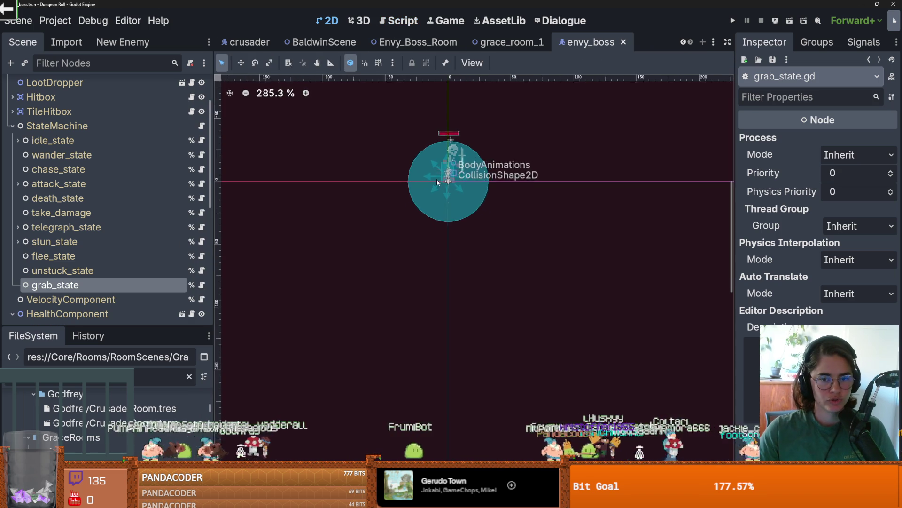
# Step: In Envy_Boss_Room, select EnvyBoss's Path2D through HandSpritesheet nodes and cut them
pyautogui.scroll(2, 436, 179)
pyautogui.scroll(-5, 134, 280)
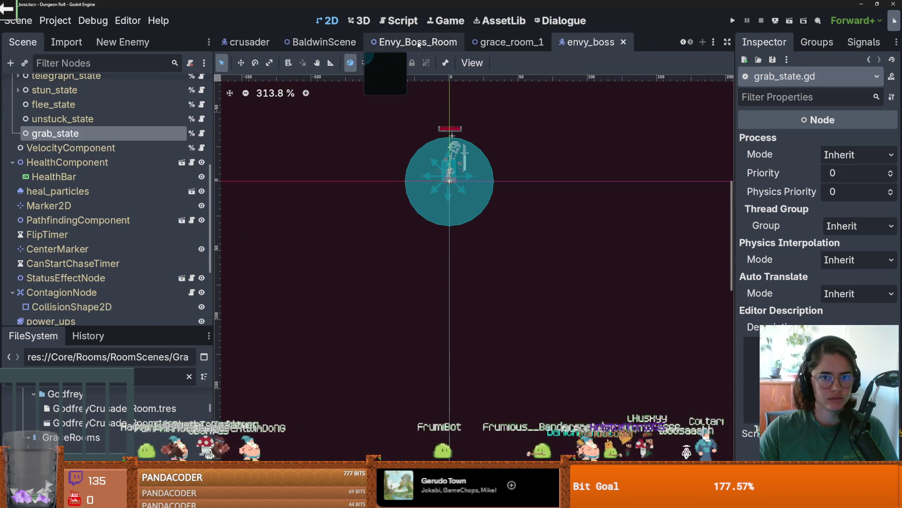
pyautogui.click(414, 42)
pyautogui.click(9, 251)
pyautogui.click(7, 307)
pyautogui.click(12, 308)
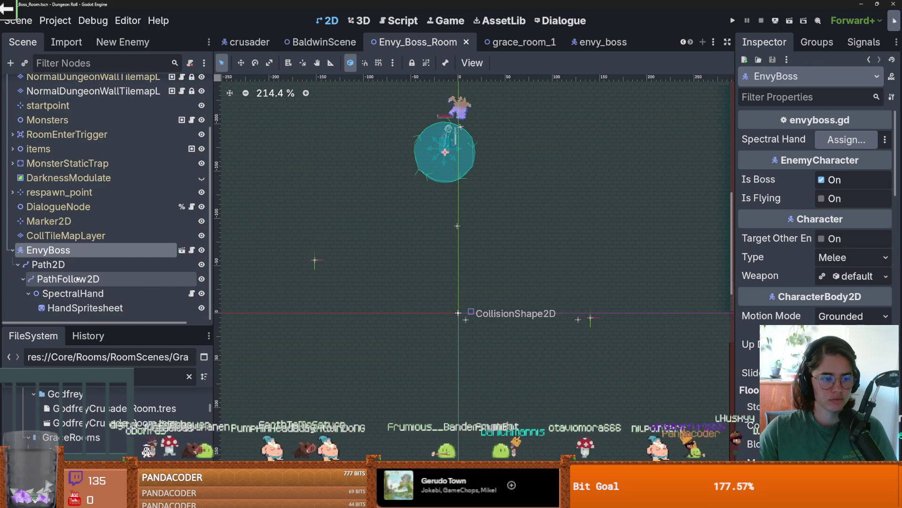
pyautogui.click(47, 264)
pyautogui.keyDown('shift'); pyautogui.click(94, 308); pyautogui.keyUp('shift')
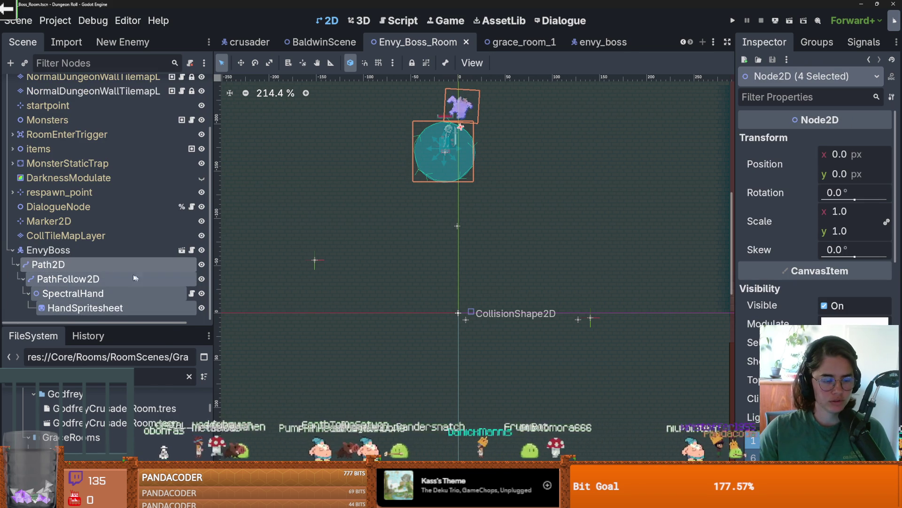
pyautogui.rightClick(160, 282)
pyautogui.click(161, 230)
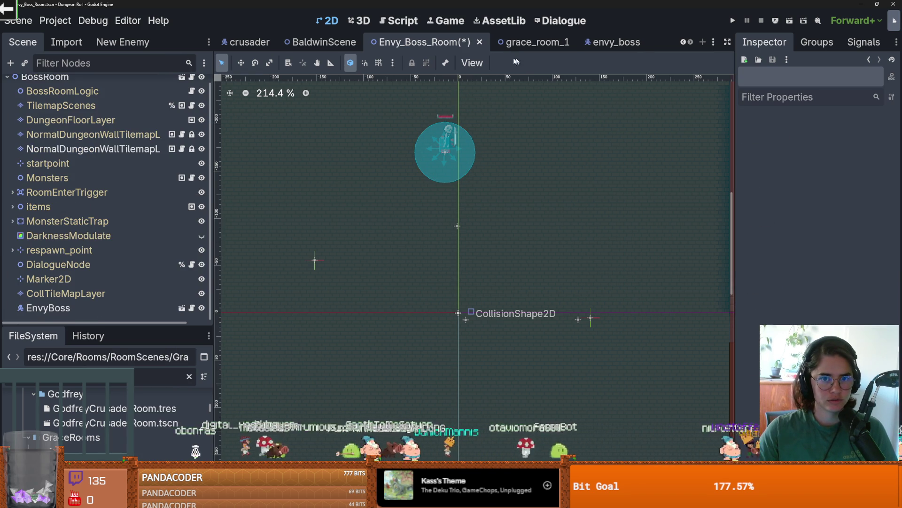
# Step: Visit the envy_boss scene, then return to Envy_Boss_Room and restore the cut spectral hand nodes
pyautogui.click(192, 309)
pyautogui.scroll(2, 111, 111)
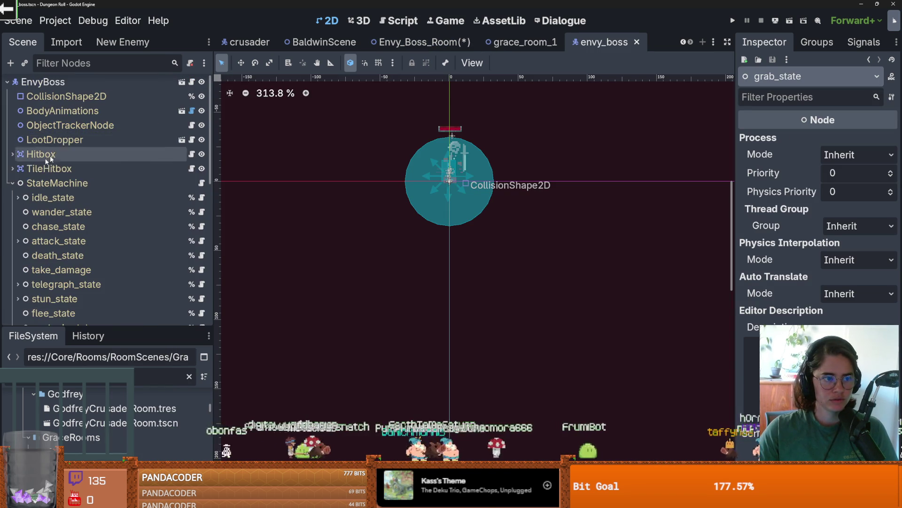
pyautogui.scroll(-3, 81, 106)
pyautogui.scroll(3, 81, 105)
pyautogui.rightClick(74, 83)
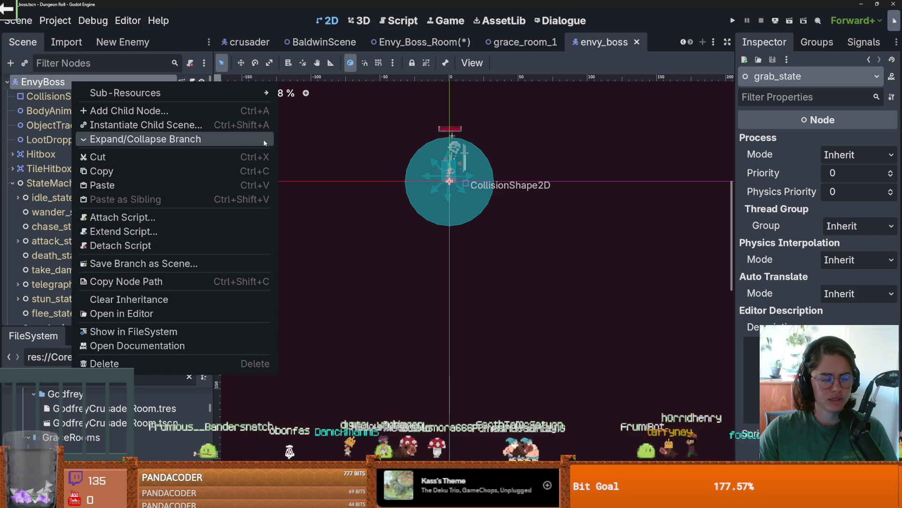
pyautogui.click(436, 44)
pyautogui.hotkey('ctrl', 's')
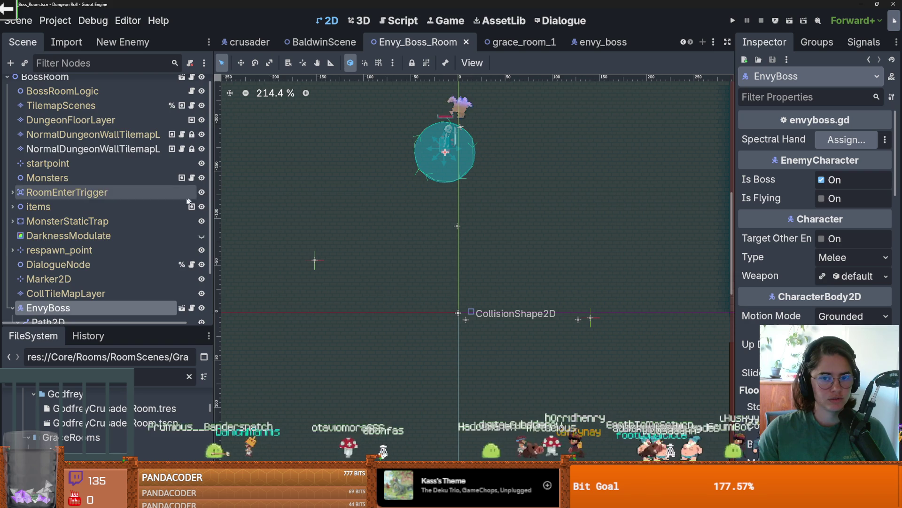
# Step: Open envyboss.gd and inspect its exported Node2D spectral_hand variable
pyautogui.click(181, 253)
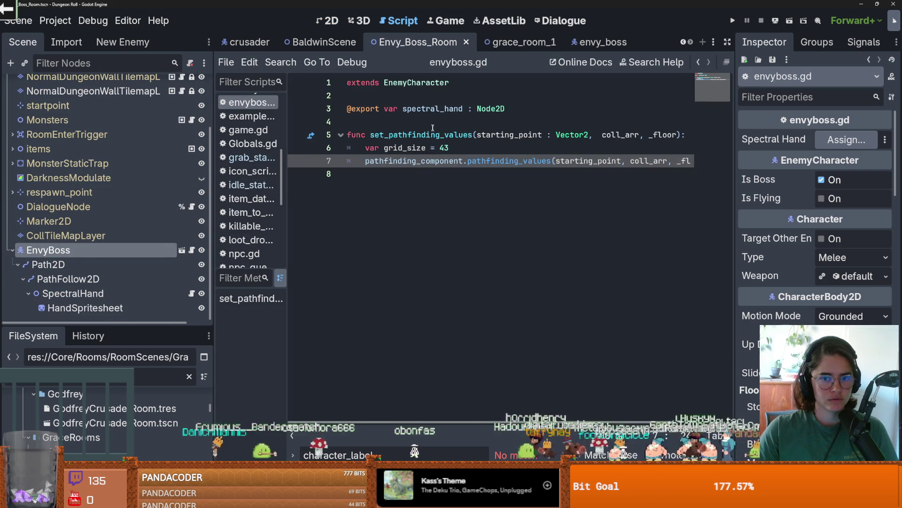
pyautogui.doubleClick(429, 111)
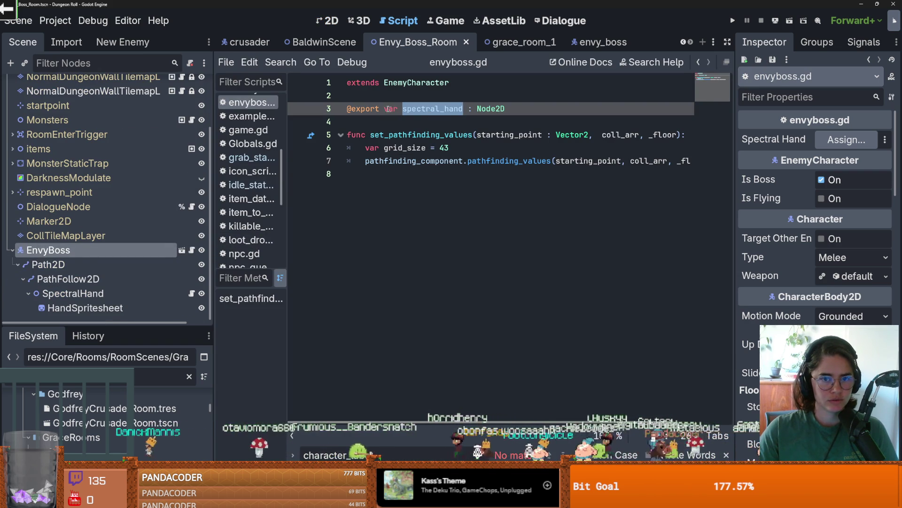
pyautogui.scroll(3, 63, 192)
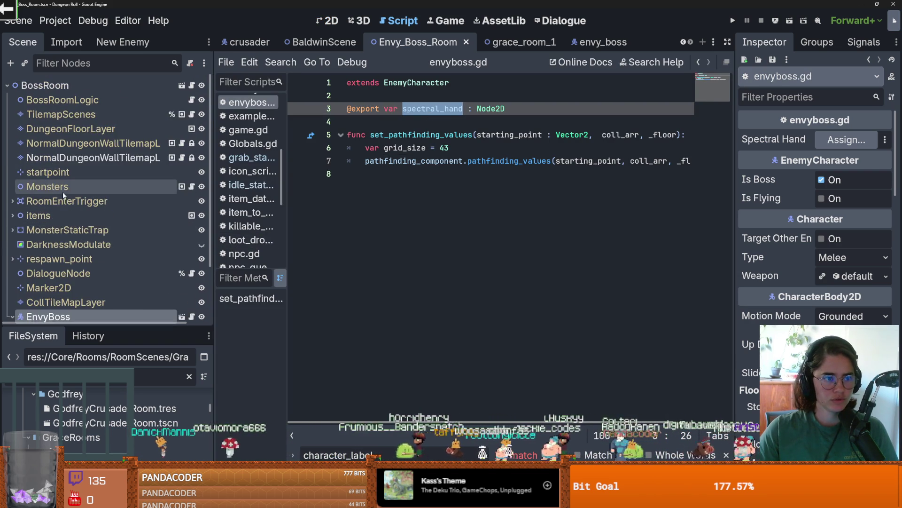
pyautogui.scroll(-2, 63, 192)
# Step: Expand and collapse the items node in the scene tree to look at its children
pyautogui.click(13, 157)
pyautogui.click(11, 159)
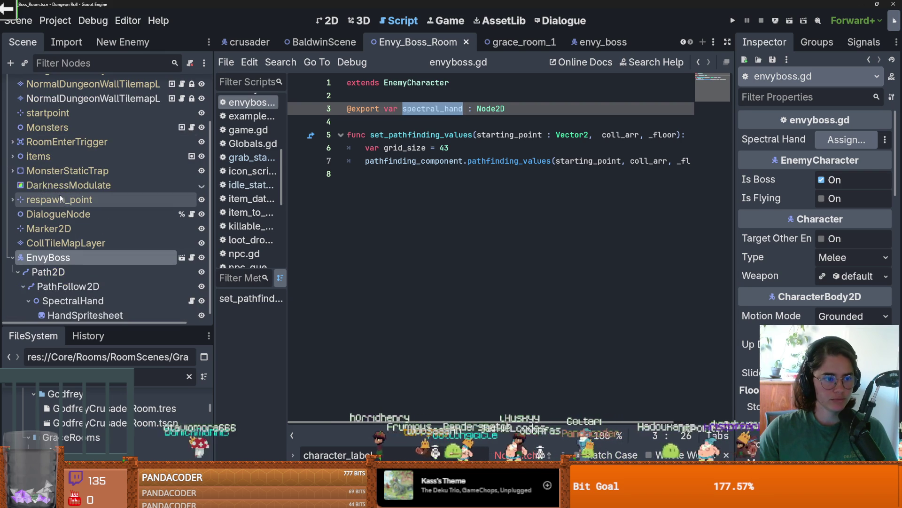
pyautogui.scroll(3, 6, 217)
pyautogui.click(13, 216)
pyautogui.scroll(-2, 53, 228)
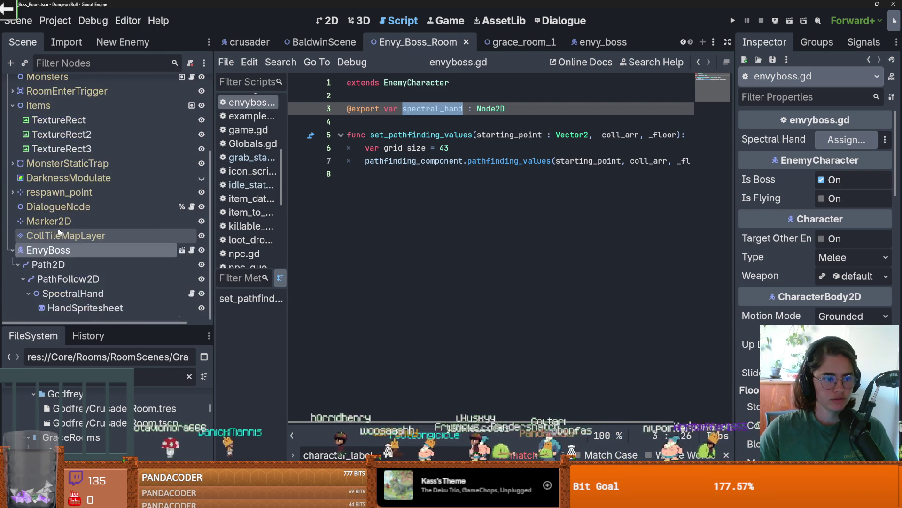
pyautogui.click(12, 164)
pyautogui.scroll(2, 69, 180)
pyautogui.scroll(-3, 47, 197)
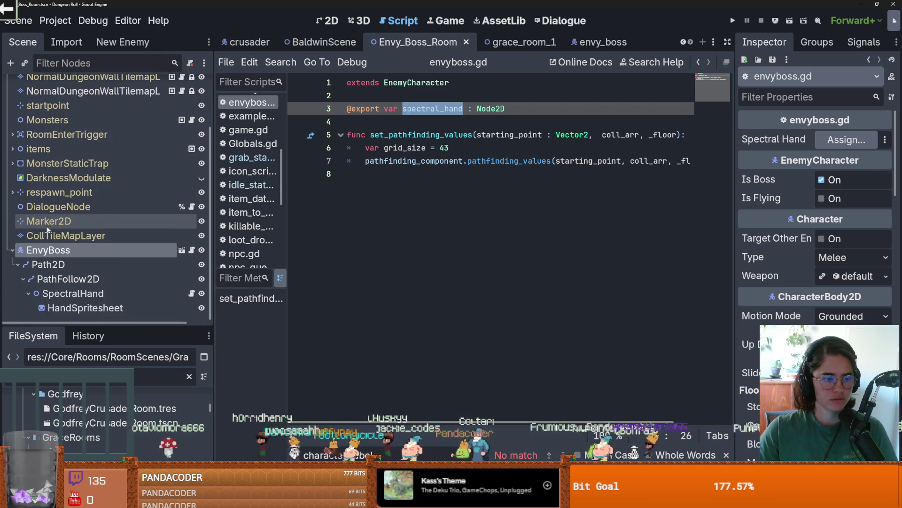
# Step: Return to the envy_boss scene and open grab_state.gd from its node
pyautogui.click(182, 250)
pyautogui.scroll(-3, 117, 188)
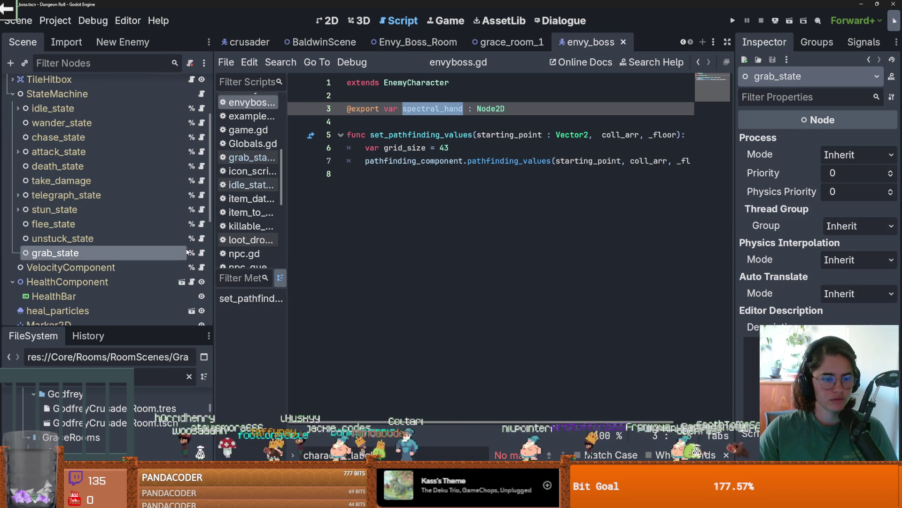
pyautogui.click(202, 253)
# Step: Declare 'var spectral_hand : Node2D' on line 3 of grab_state.gd and save
pyautogui.press('Return')
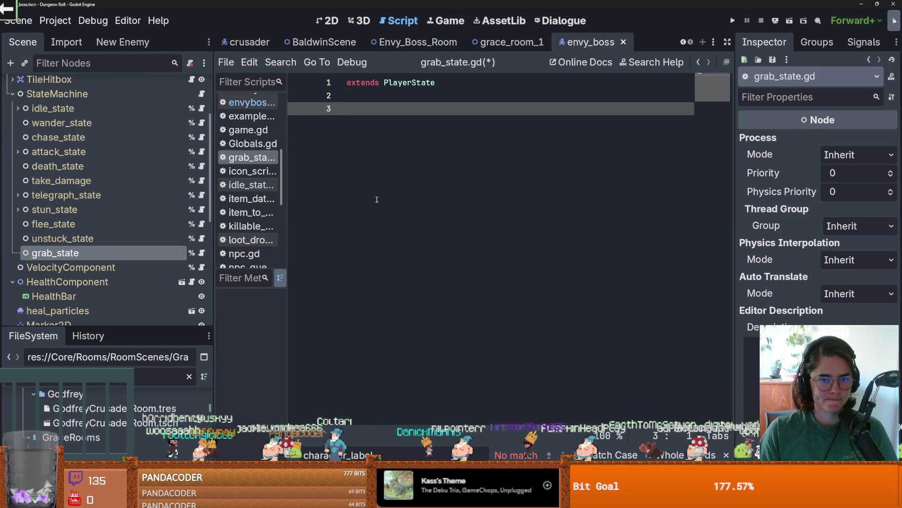
pyautogui.write('var spectral_hand : Node2')
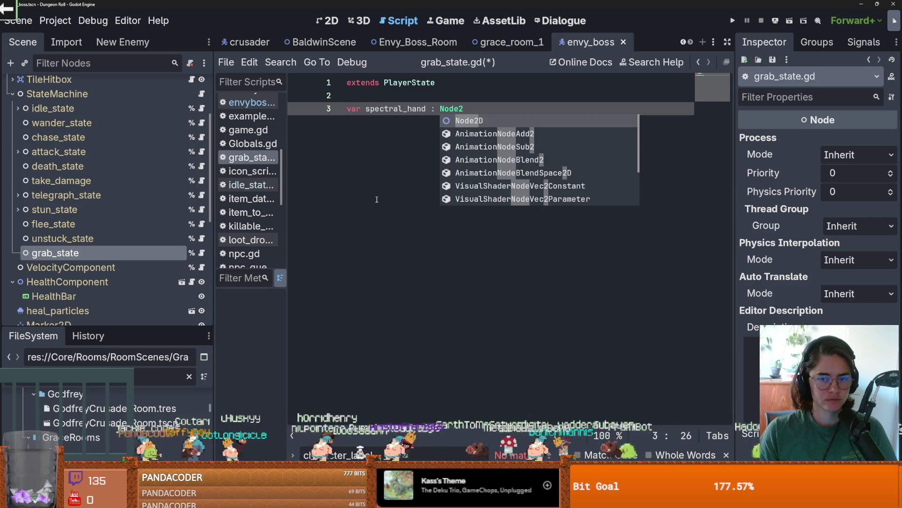
pyautogui.press('Return')
# Step: Begin a func line, then jump to the PlayerState script that grab_state extends
pyautogui.press('Return')
pyautogui.hotkey('ctrl', 's')
pyautogui.press('Return')
pyautogui.write('func _')
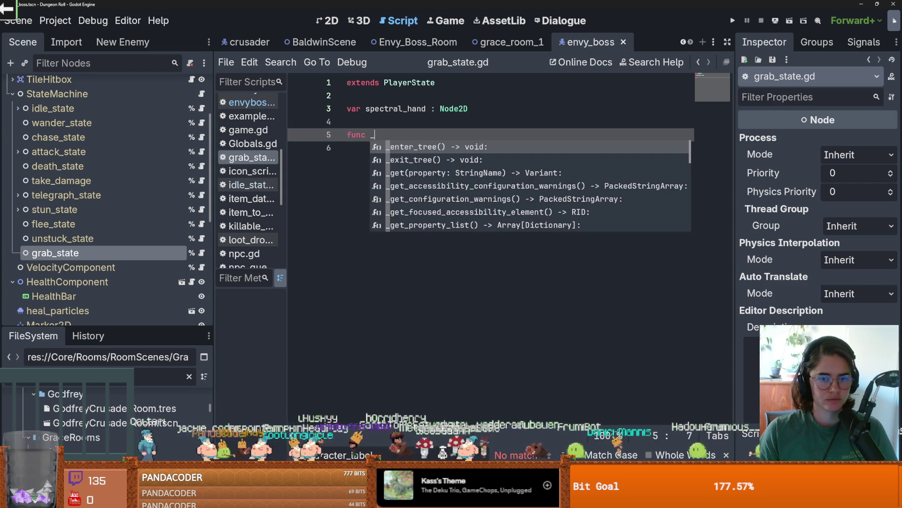
pyautogui.press('BackSpace')
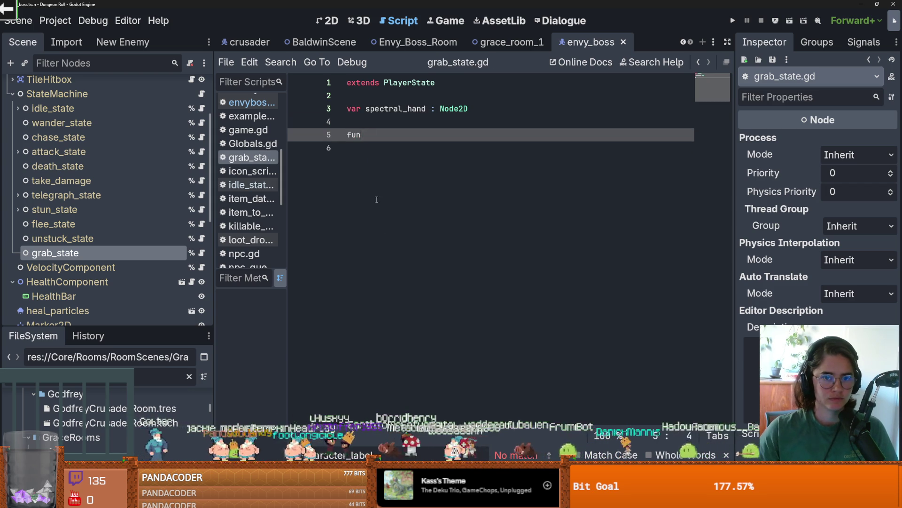
pyautogui.keyDown('ctrl'); pyautogui.click(410, 83); pyautogui.keyUp('ctrl')
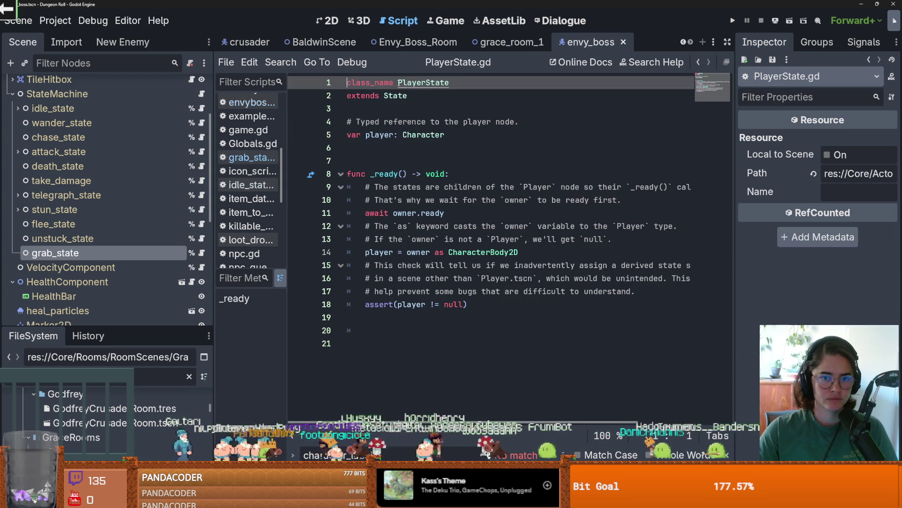
# Step: Copy the enter, physics_update and exit stubs from the base State script into grab_state.gd
pyautogui.keyDown('ctrl'); pyautogui.click(394, 82); pyautogui.keyUp('ctrl')
pyautogui.scroll(-2, 400, 188)
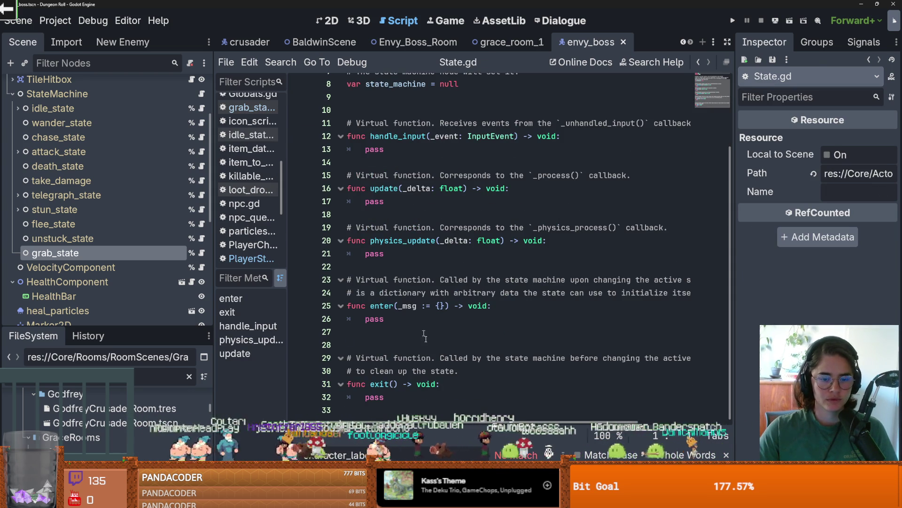
pyautogui.moveTo(415, 397)
pyautogui.mouseDown()
pyautogui.moveTo(357, 277)
pyautogui.moveTo(347, 213)
pyautogui.moveTo(343, 335)
pyautogui.moveTo(347, 318)
pyautogui.mouseUp()
pyautogui.hotkey('ctrl', 'x')
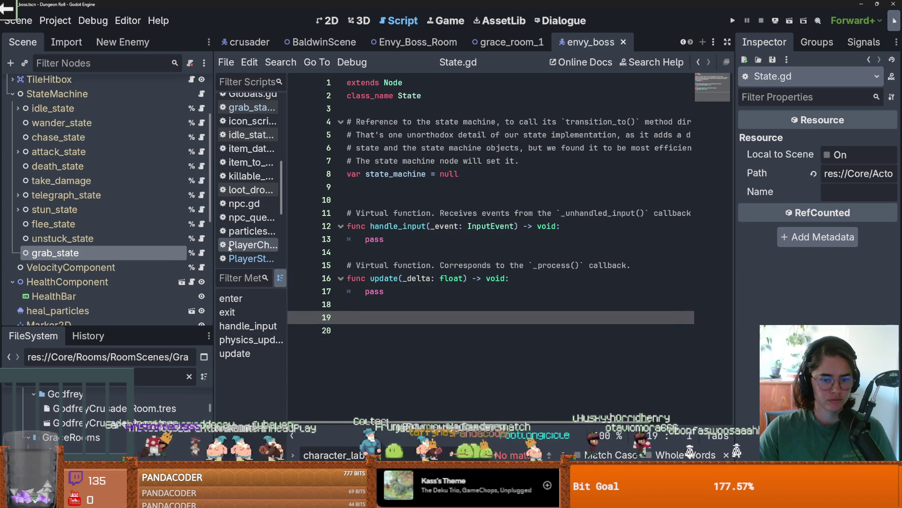
pyautogui.hotkey('ctrl', 'z')
pyautogui.click(201, 253)
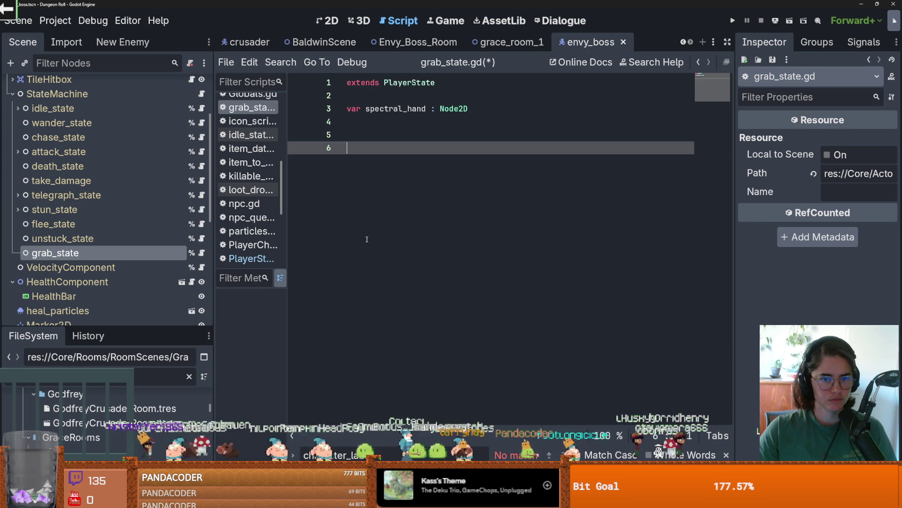
pyautogui.press('BackSpace')
pyautogui.press('BackSpace')
pyautogui.hotkey('ctrl', 'v')
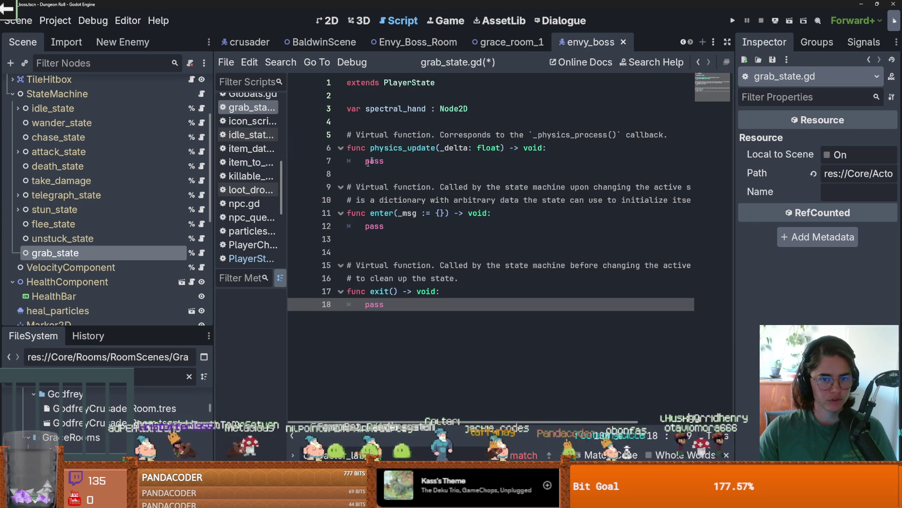
# Step: Delete the template comments above physics_update and enter
pyautogui.moveTo(675, 135); pyautogui.dragTo(320, 134)
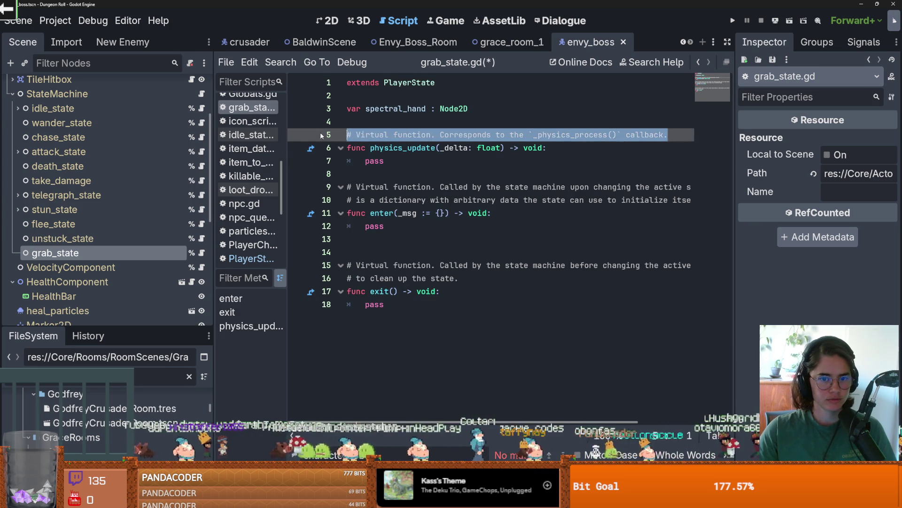
pyautogui.press('BackSpace')
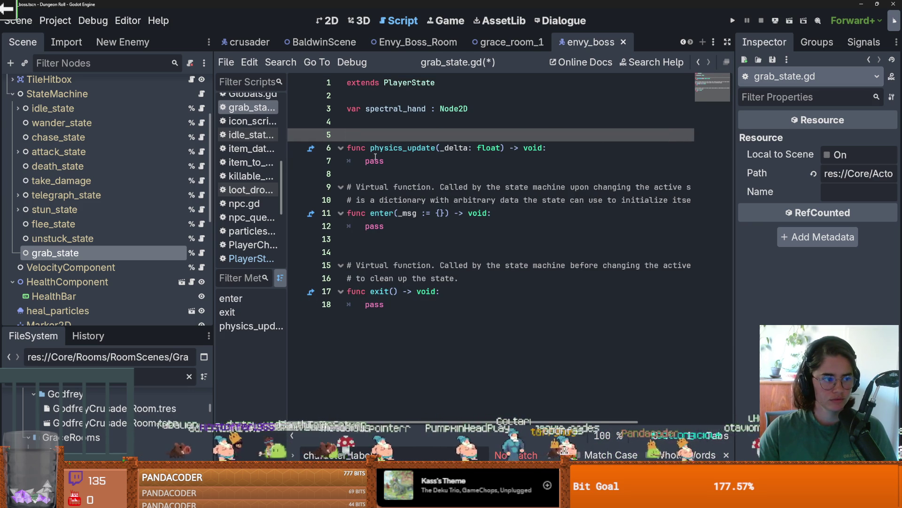
pyautogui.click(453, 172)
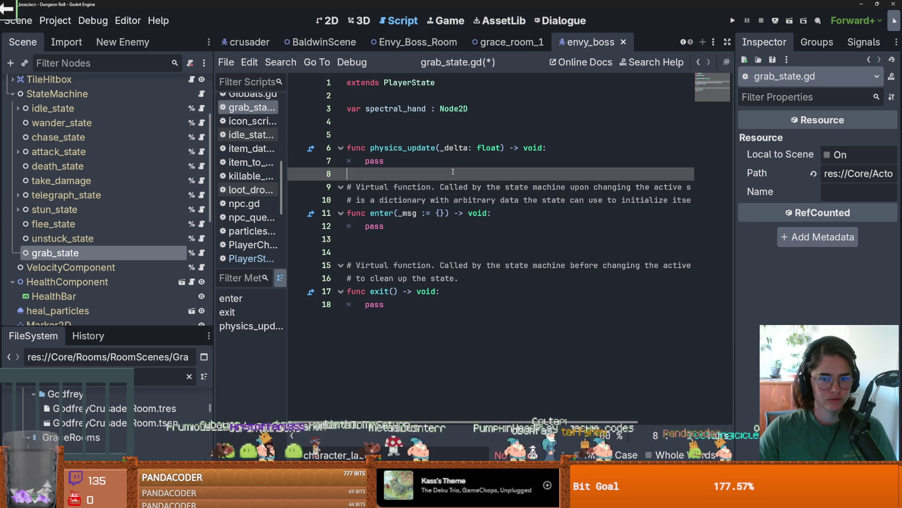
pyautogui.moveTo(348, 188); pyautogui.dragTo(691, 201)
pyautogui.press('BackSpace')
# Step: Move the enter function above physics_update and remove the comment above exit
pyautogui.moveTo(470, 266); pyautogui.dragTo(347, 239)
pyautogui.press('BackSpace')
pyautogui.moveTo(390, 213); pyautogui.dragTo(347, 187)
pyautogui.press('BackSpace')
pyautogui.click(353, 135)
pyautogui.press('Return')
pyautogui.press('Return')
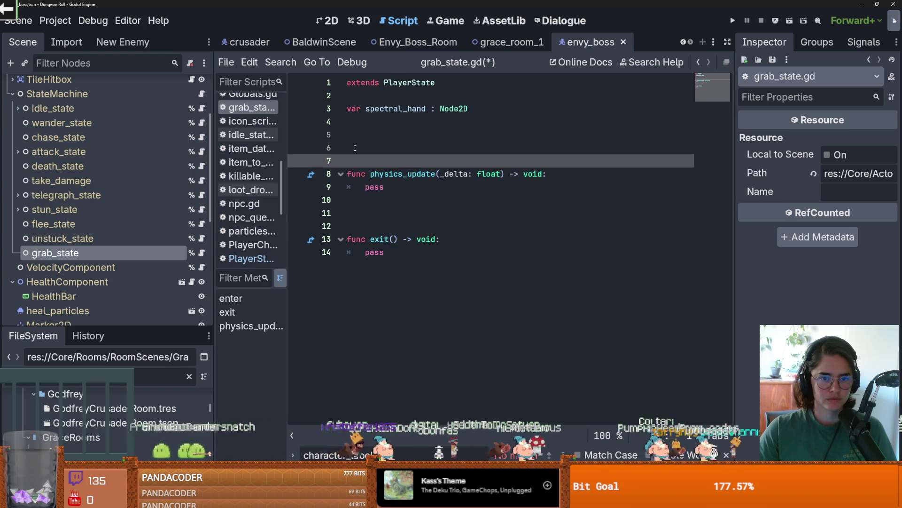
pyautogui.hotkey('ctrl', 'v')
# Step: Remove the extra blank lines around the enter and exit functions
pyautogui.click(365, 255)
pyautogui.press('BackSpace')
pyautogui.press('BackSpace')
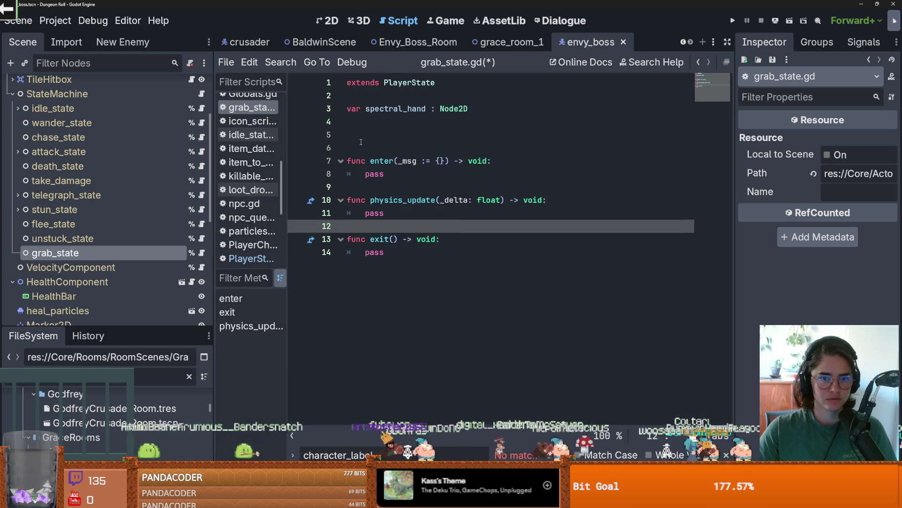
pyautogui.click(362, 138)
pyautogui.press('BackSpace')
pyautogui.press('BackSpace')
pyautogui.click(382, 150)
# Step: Replace enter's pass with 'if !spectral_hand:' and start a 'player.' line inside it
pyautogui.doubleClick(381, 148)
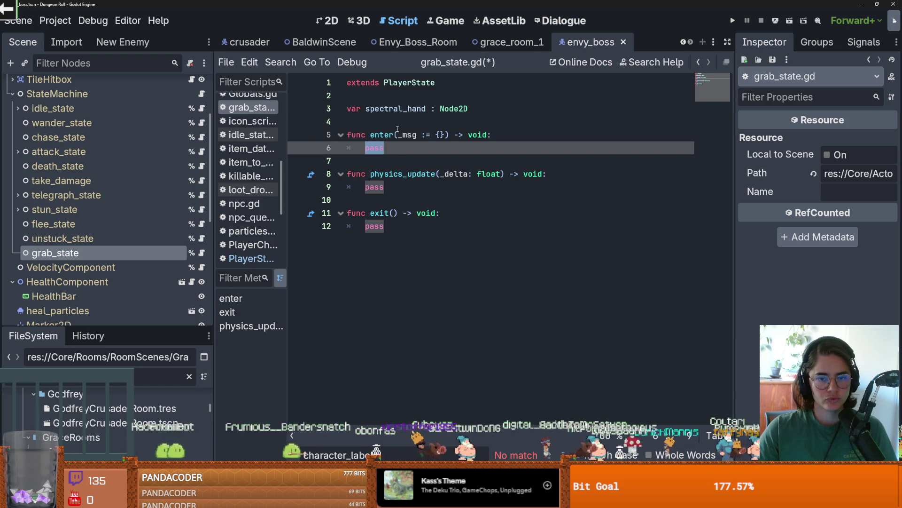
pyautogui.write('if')
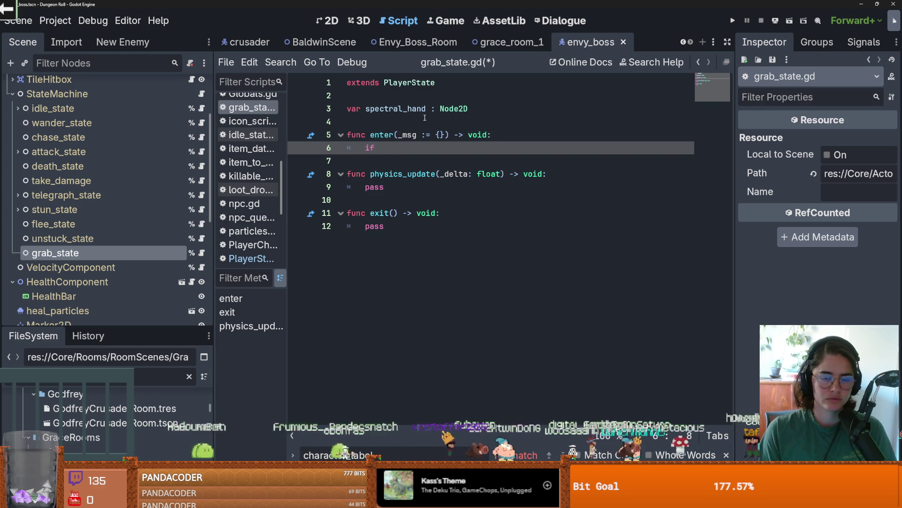
pyautogui.press('Return')
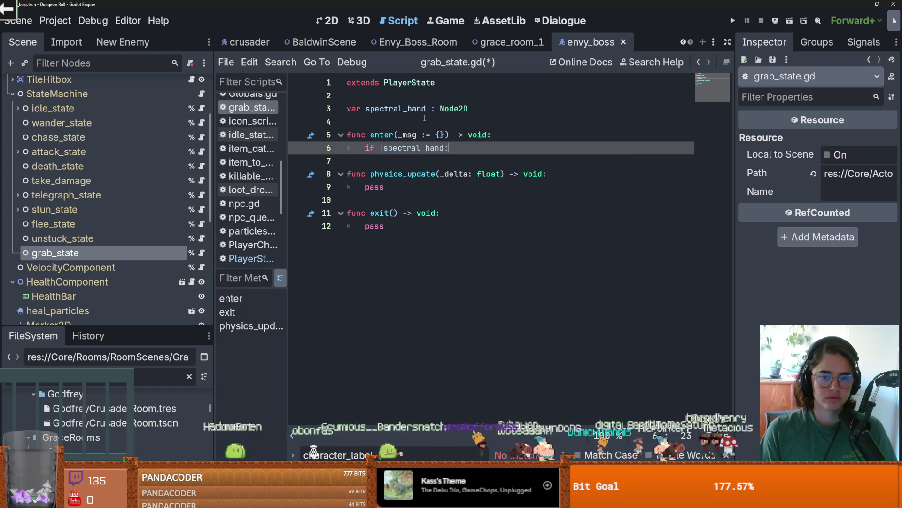
pyautogui.press('Return')
pyautogui.write('player.')
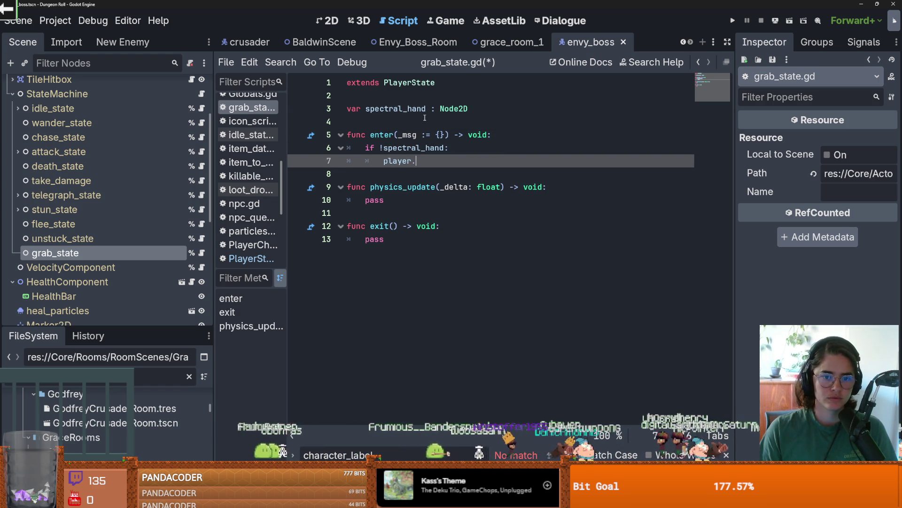
pyautogui.scroll(3, 173, 140)
pyautogui.click(192, 85)
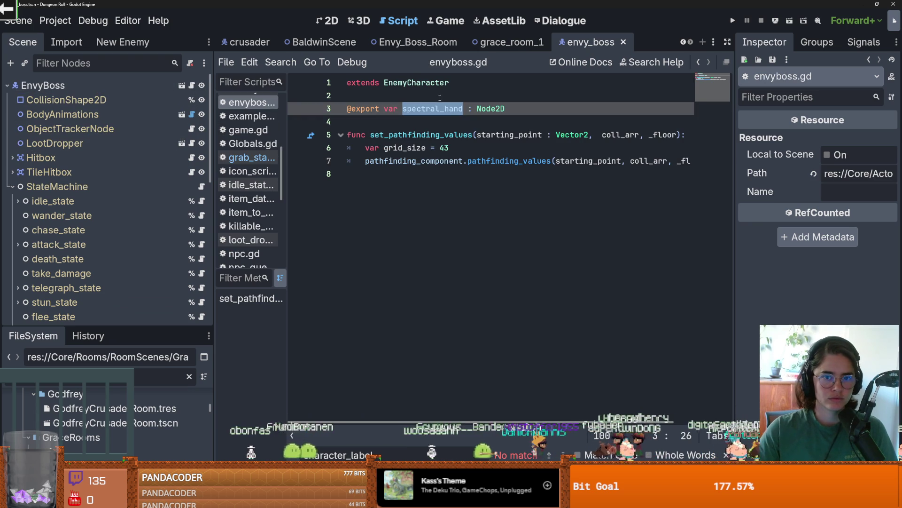
# Step: Complete line 7 as 'spectral_hand = player.spectral_hand' and save grab_state.gd
pyautogui.scroll(-2, 170, 259)
pyautogui.scroll(-2, 169, 259)
pyautogui.click(201, 254)
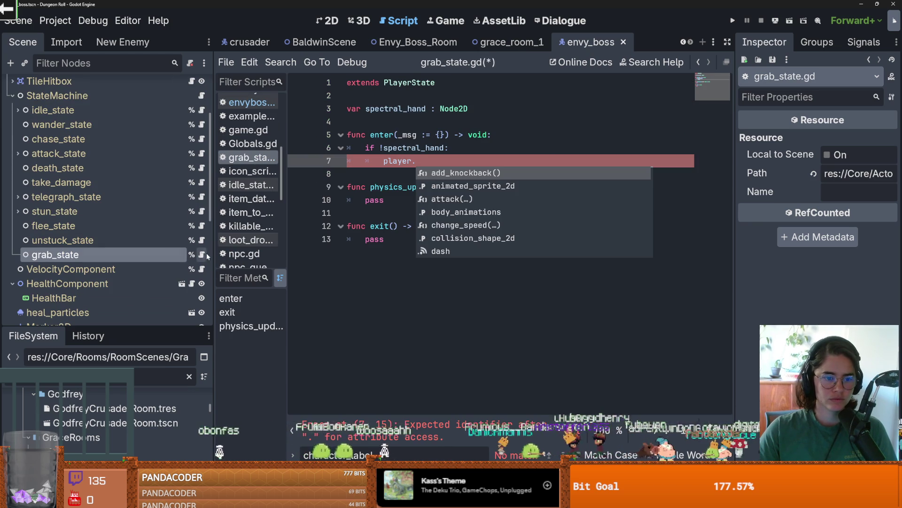
pyautogui.click(437, 161)
pyautogui.write('spectral_hand')
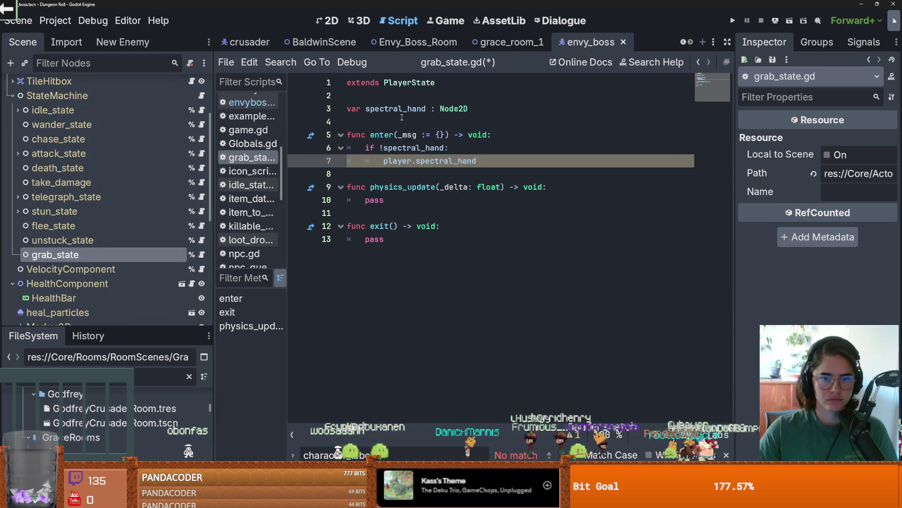
pyautogui.doubleClick(401, 110)
pyautogui.click(384, 160)
pyautogui.write('spectral_hand =')
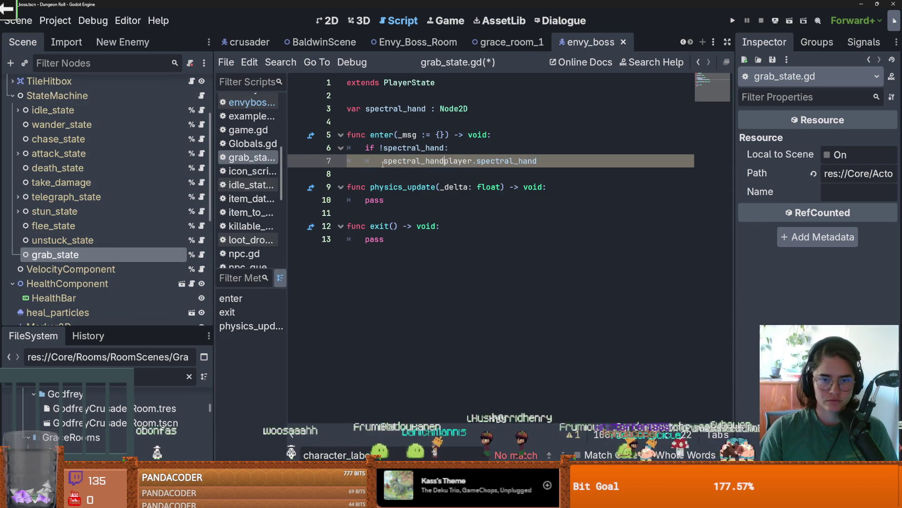
pyautogui.hotkey('ctrl', 's')
# Step: Review the if line in enter and return to the EnvyBoss script
pyautogui.click(399, 149)
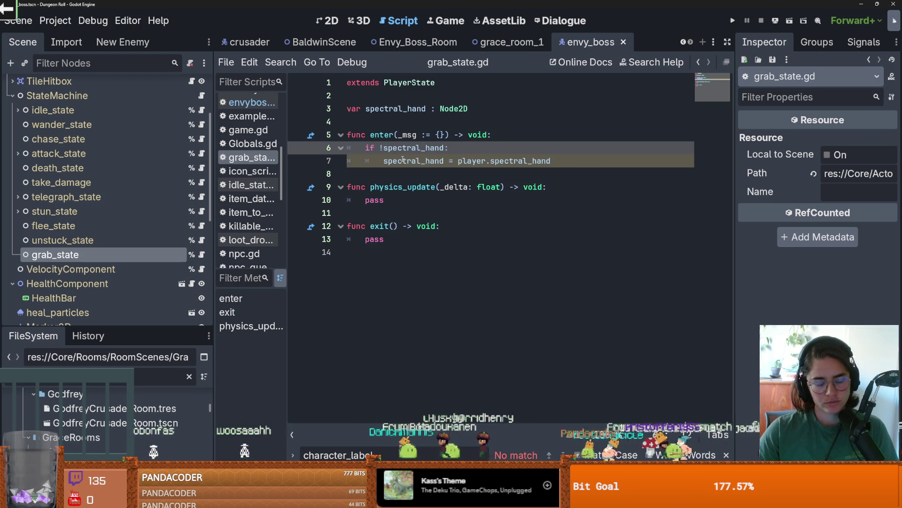
pyautogui.moveTo(402, 160)
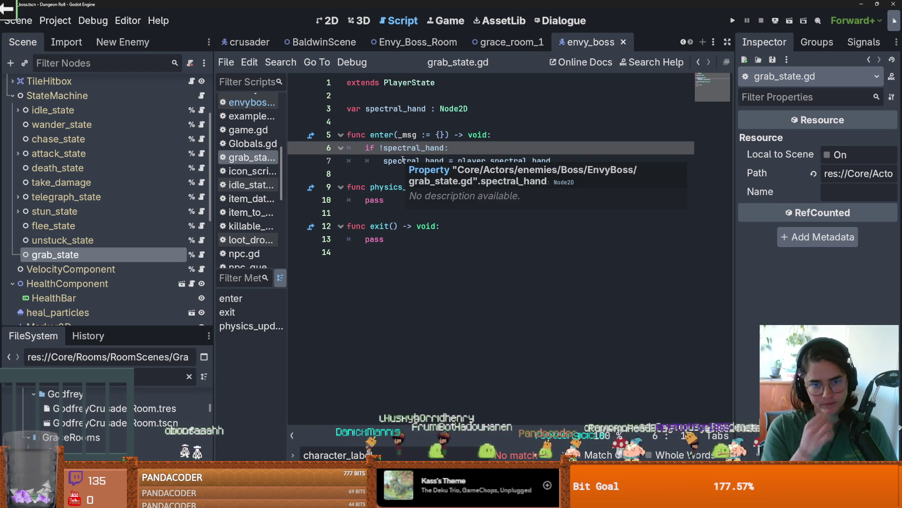
pyautogui.click(453, 148)
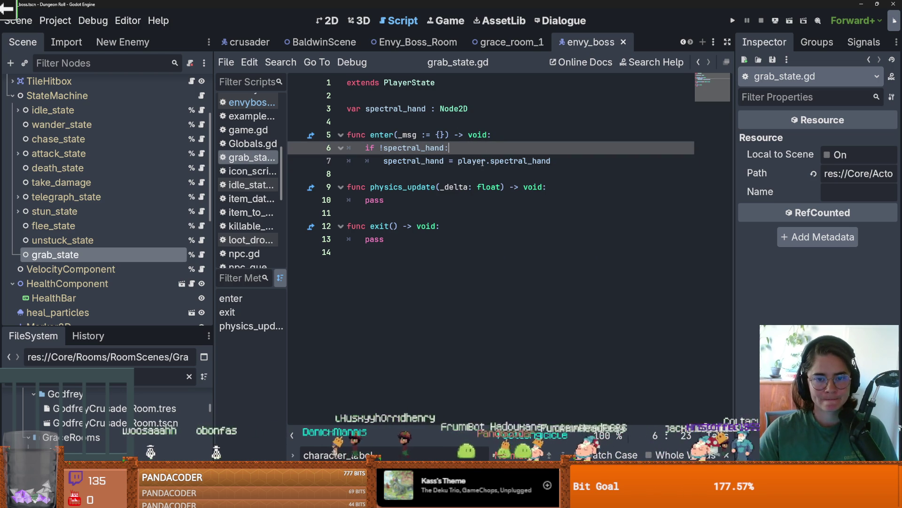
pyautogui.moveTo(482, 163)
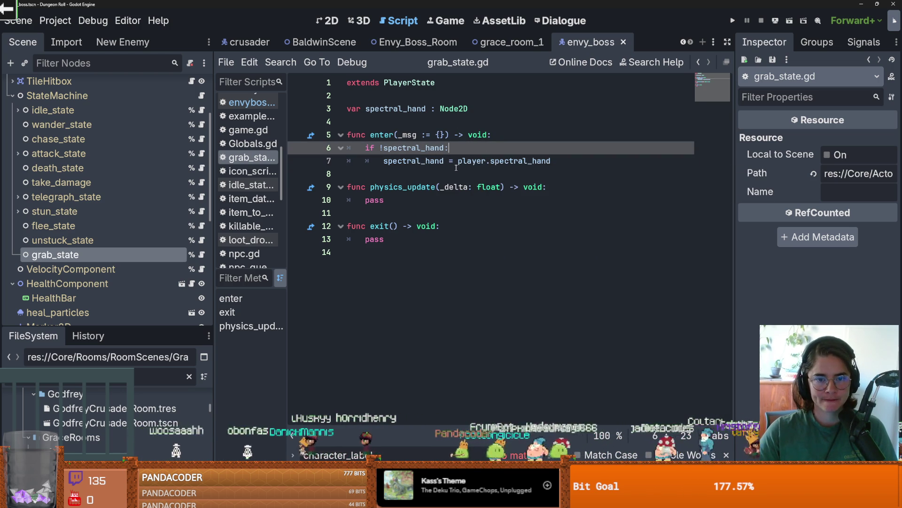
pyautogui.scroll(3, 94, 110)
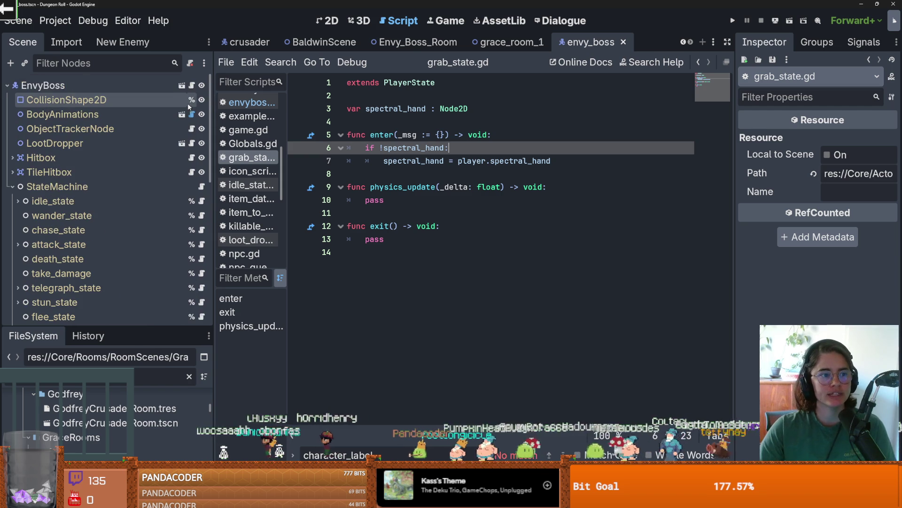
pyautogui.click(191, 85)
# Step: Look up the get_target() function in the parent EnemyCharacter script
pyautogui.keyDown('ctrl'); pyautogui.click(416, 82); pyautogui.keyUp('ctrl')
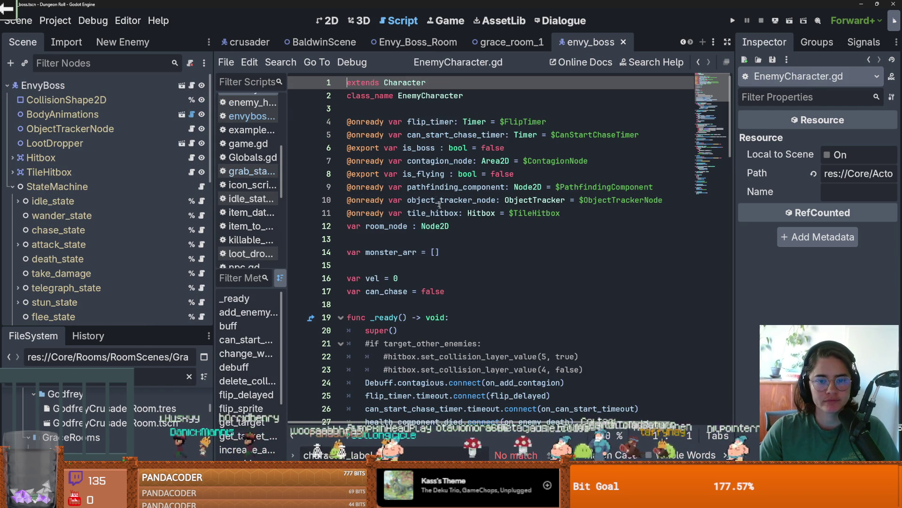
pyautogui.scroll(-11, 436, 212)
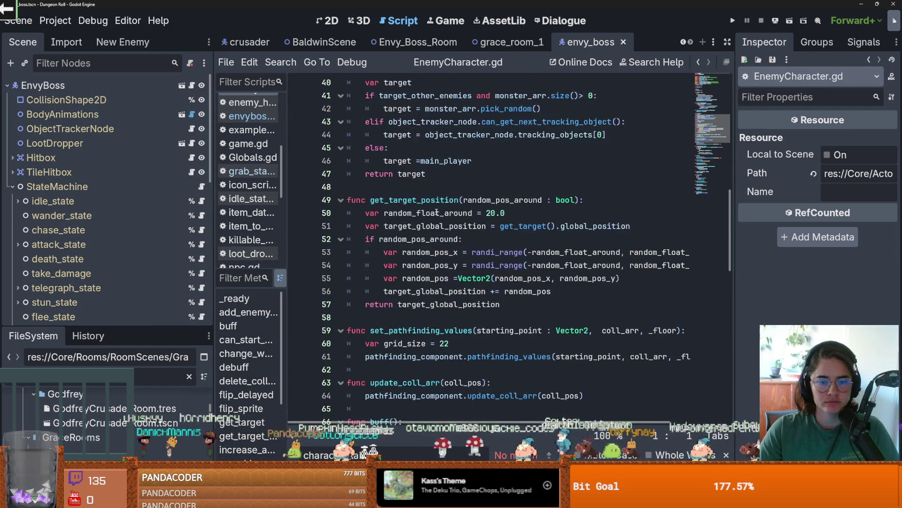
pyautogui.moveTo(425, 148); pyautogui.dragTo(371, 147)
pyautogui.hotkey('ctrl', 's')
# Step: Back in grab_state.gd, add a 'var target' declaration below spectral_hand
pyautogui.scroll(-4, 162, 216)
pyautogui.click(55, 224)
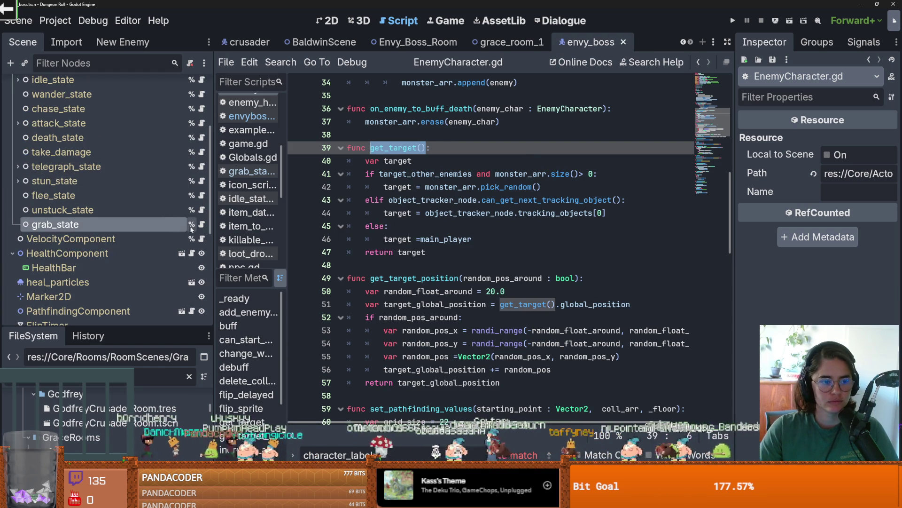
pyautogui.click(201, 224)
pyautogui.click(407, 171)
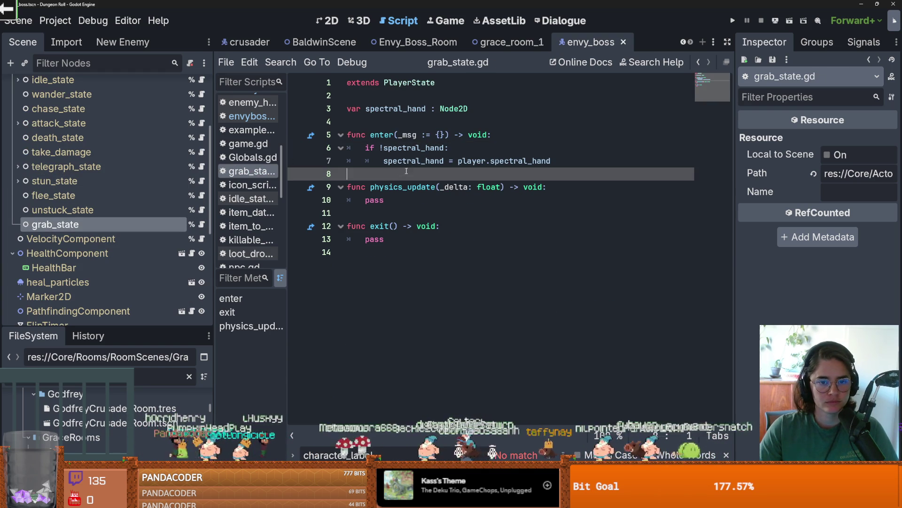
pyautogui.click(402, 124)
pyautogui.press('Return')
pyautogui.click(398, 122)
pyautogui.write('var target')
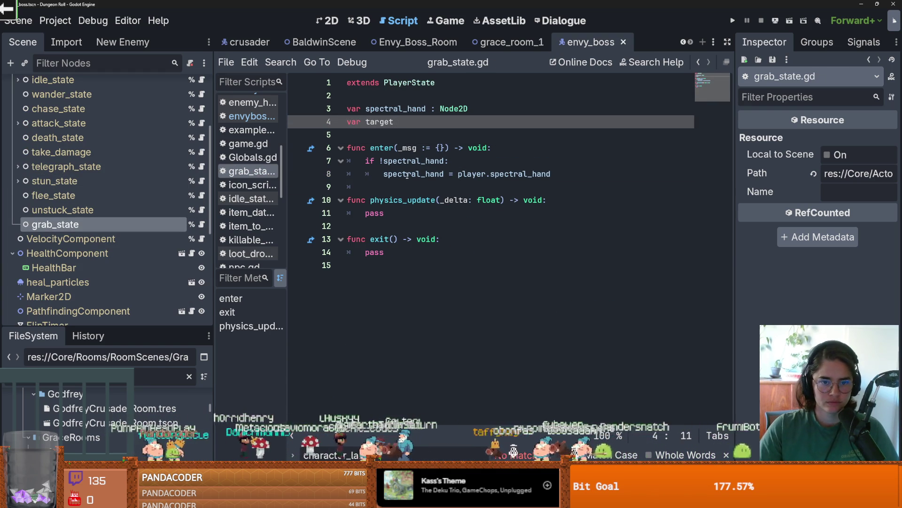
# Step: Add 'target = player.get_target()' inside enter, followed by a blank line
pyautogui.click(406, 184)
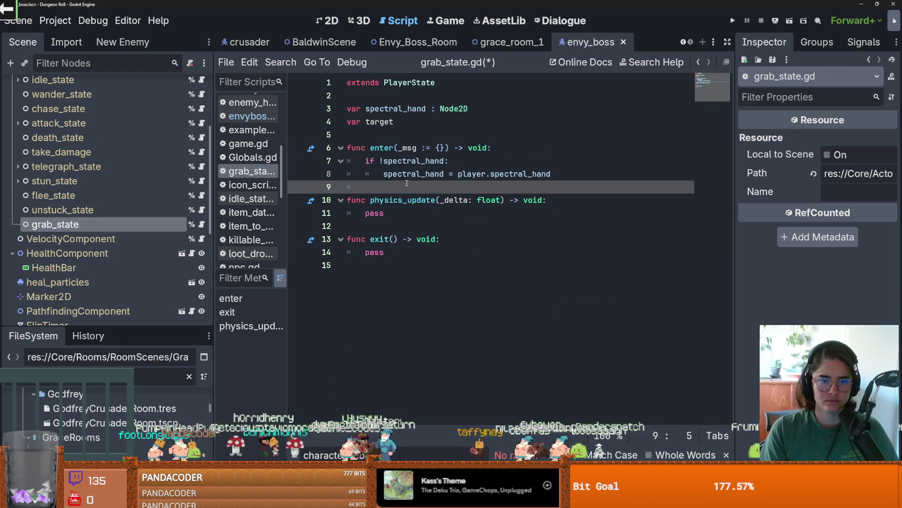
pyautogui.write('t')
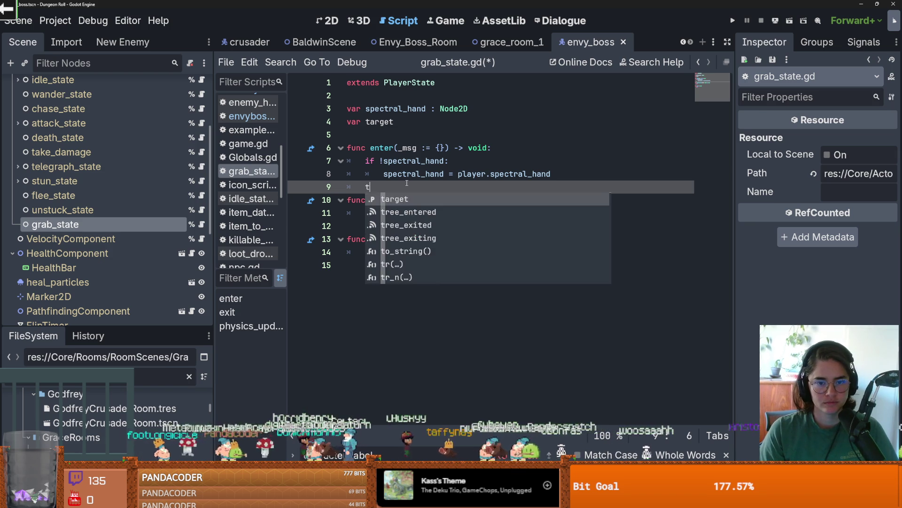
pyautogui.write('arget = player.get_target()')
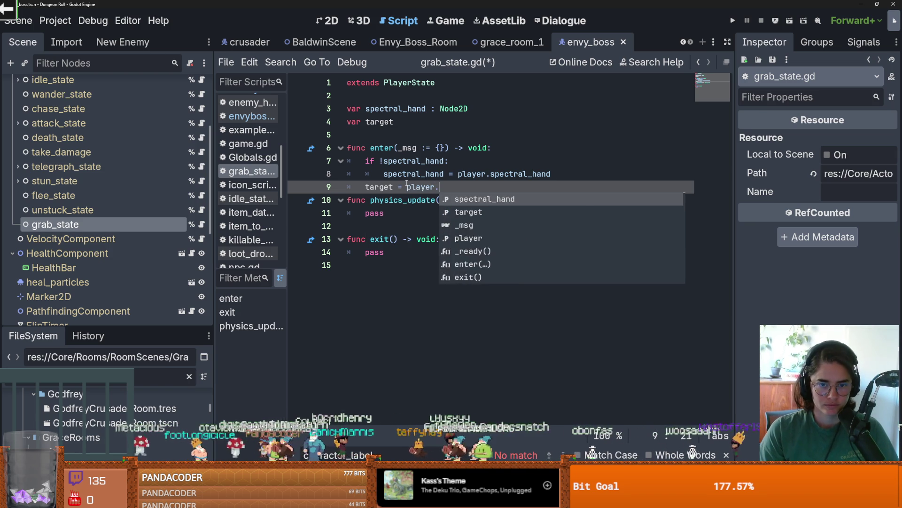
pyautogui.press('Escape')
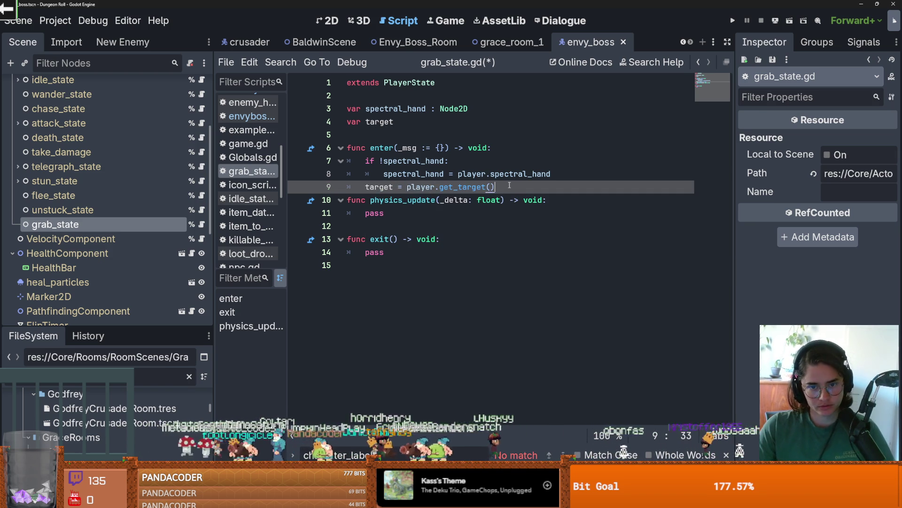
pyautogui.press('Return')
pyautogui.press('Return')
pyautogui.press('Up')
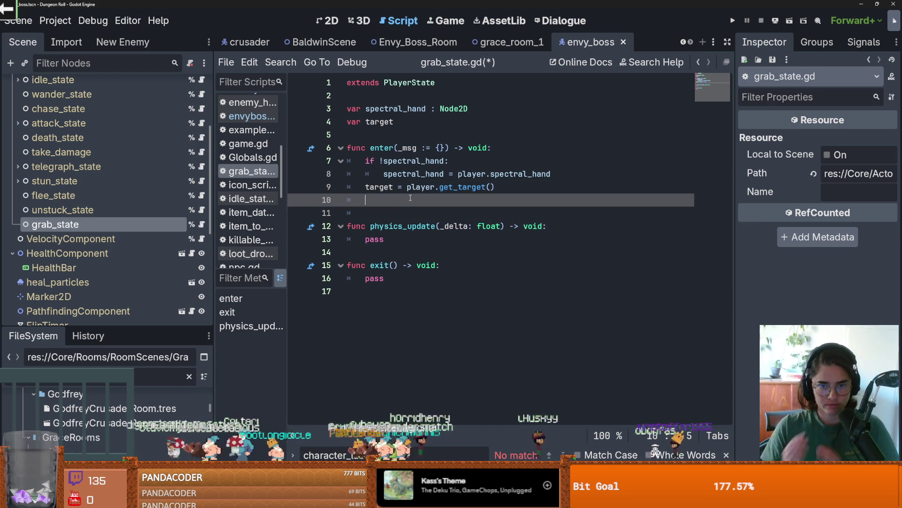
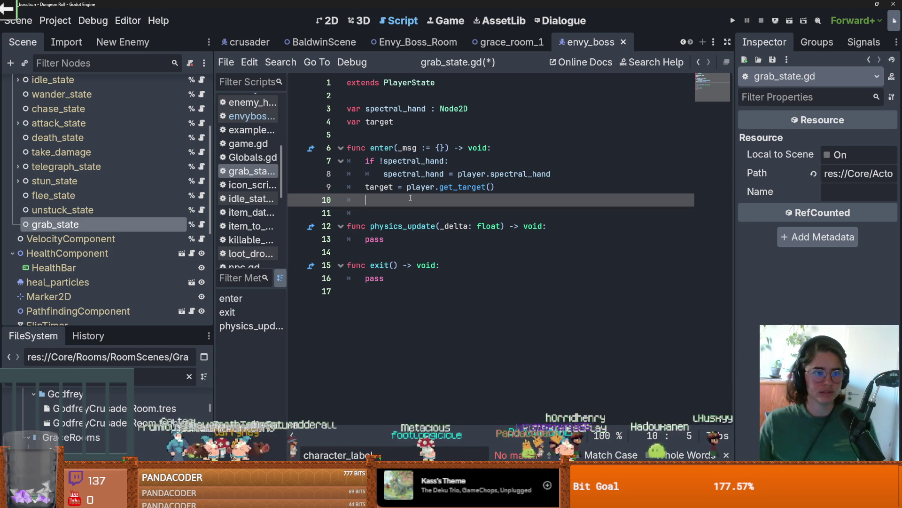
# Step: Open telegraph_state.gd from the telegraph_state node and scroll down to go_to_attack
pyautogui.click(113, 167)
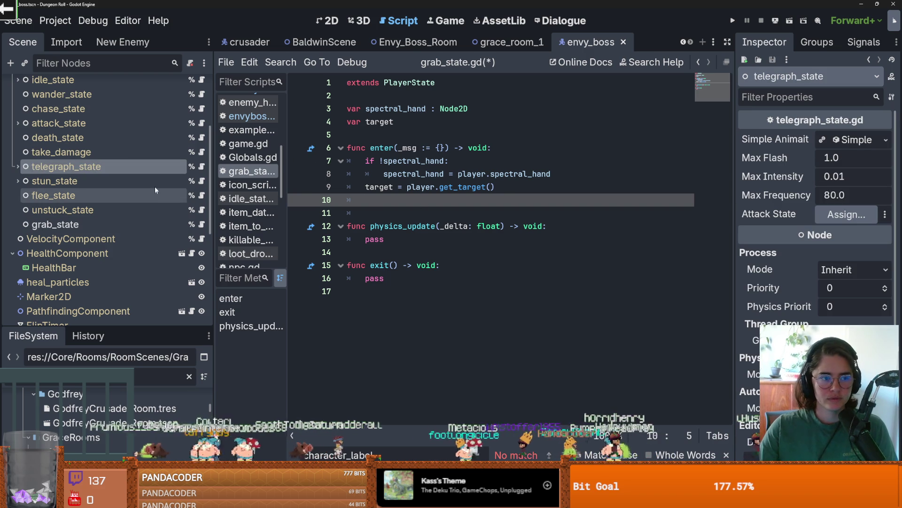
pyautogui.click(203, 167)
pyautogui.scroll(-8, 511, 230)
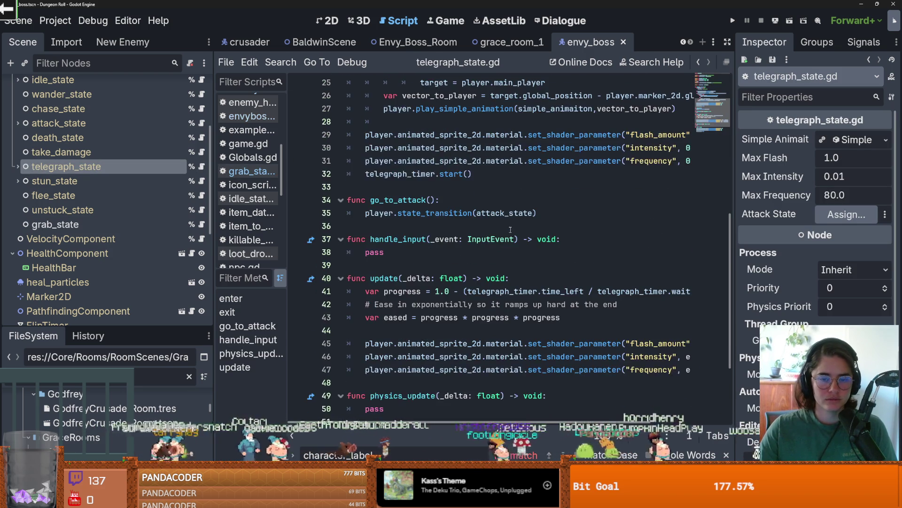
pyautogui.scroll(-3, 510, 229)
pyautogui.scroll(8, 511, 229)
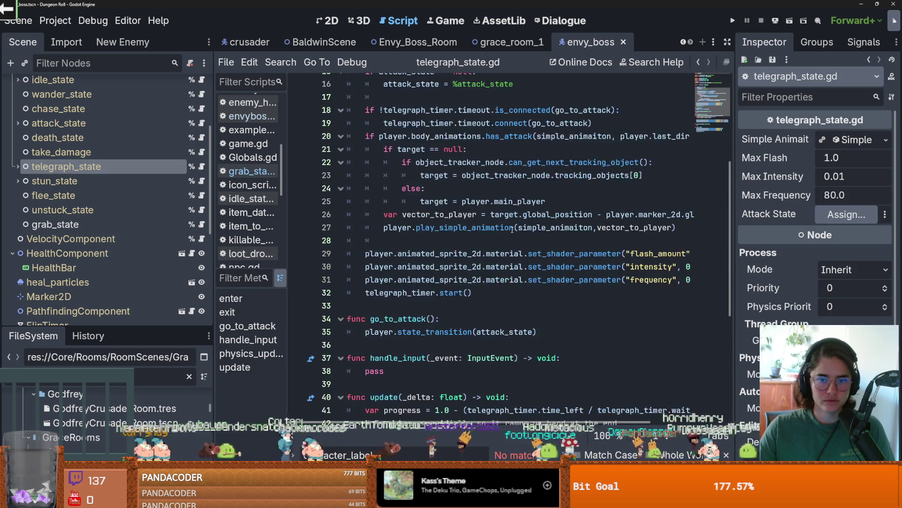
pyautogui.scroll(-1, 512, 229)
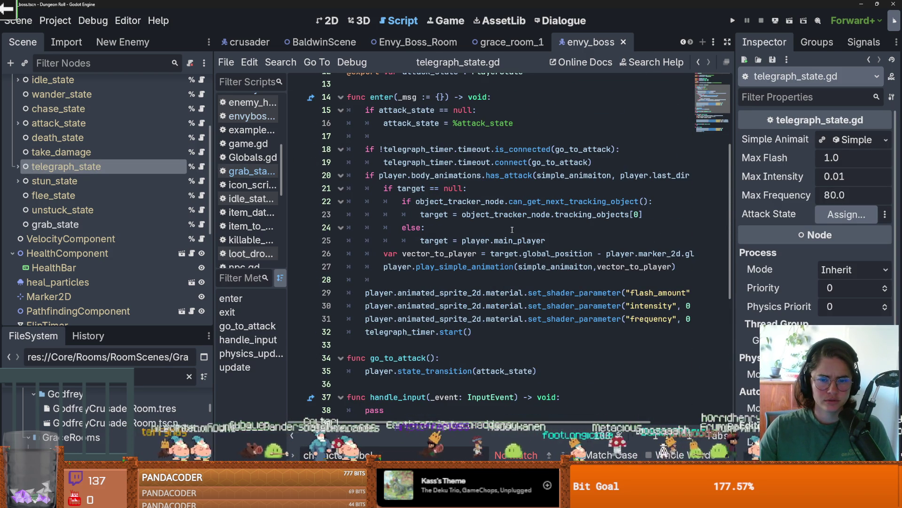
pyautogui.scroll(-1, 512, 230)
pyautogui.scroll(-2, 512, 230)
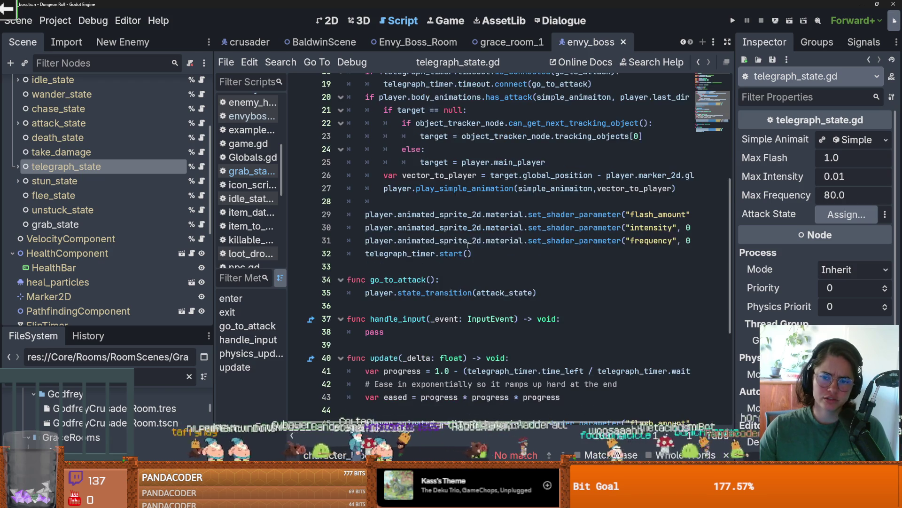
pyautogui.scroll(-1, 468, 245)
# Step: Inspect player and state_transition on line 35 to see the hand-off to the attack state
pyautogui.doubleClick(421, 214)
pyautogui.press('Left')
pyautogui.press('Left')
pyautogui.hotkey('ctrl', 'shift', 'Left')
pyautogui.doubleClick(421, 215)
pyautogui.scroll(3, 437, 216)
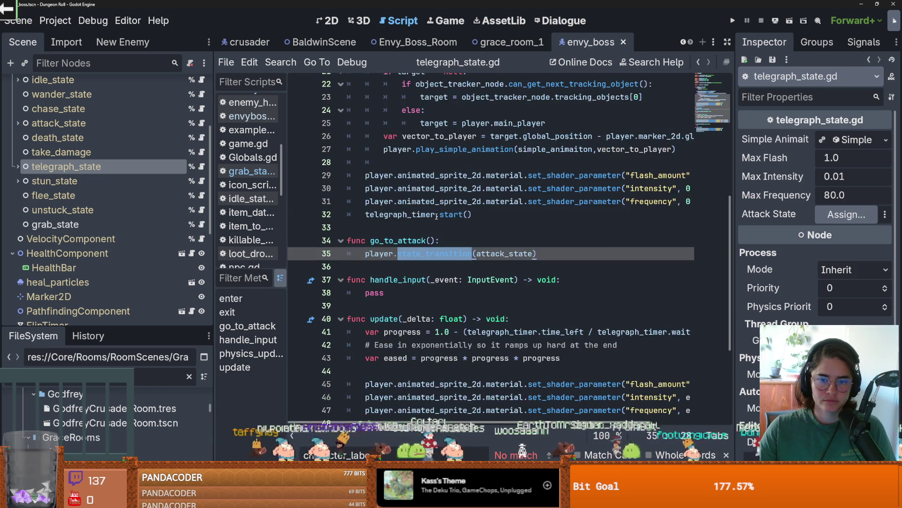
pyautogui.scroll(-2, 436, 216)
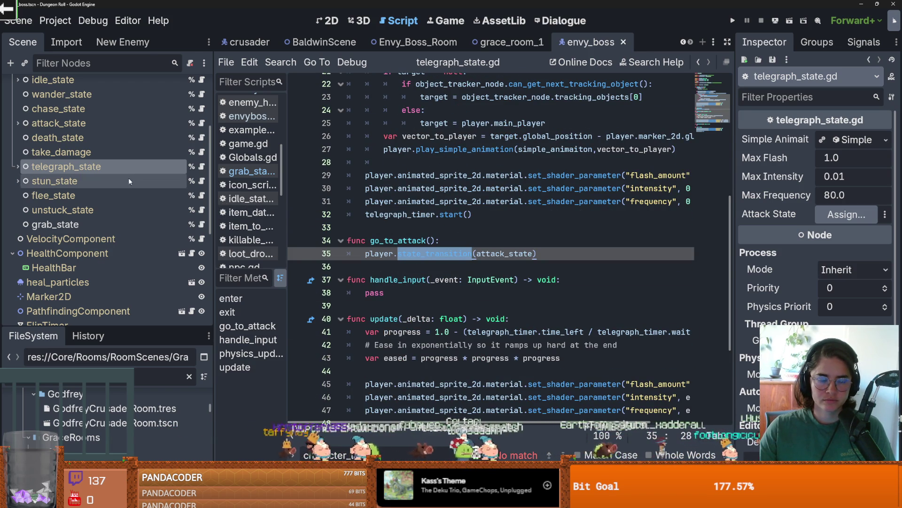
# Step: Set idle_state's Next State to telegraph_state
pyautogui.click(841, 216)
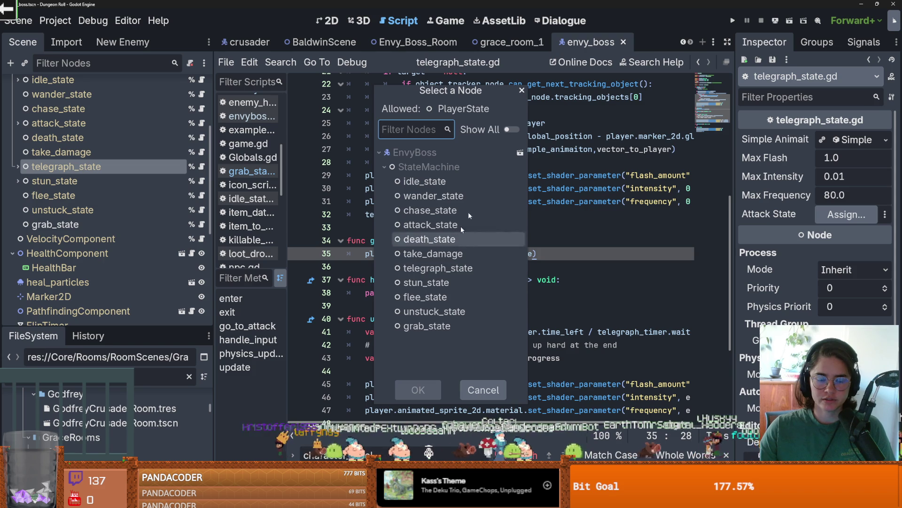
pyautogui.click(520, 90)
pyautogui.scroll(-4, 544, 297)
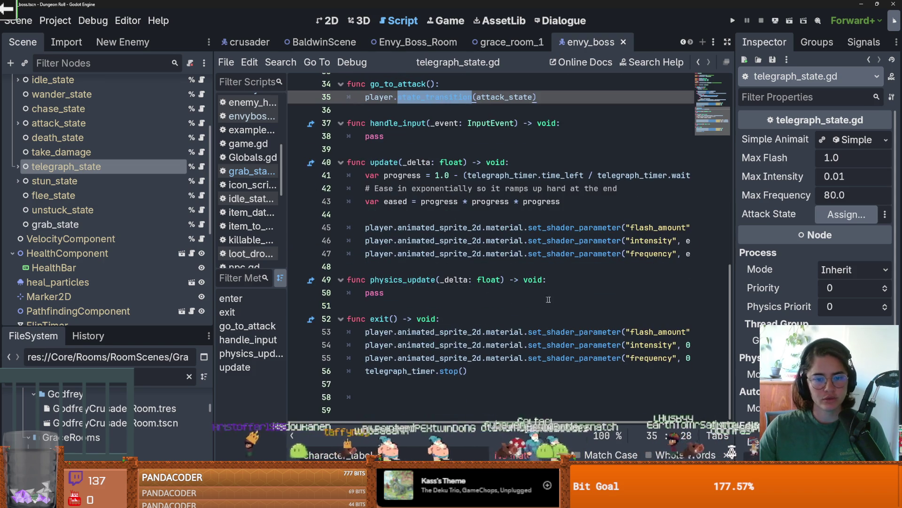
pyautogui.scroll(3, 104, 211)
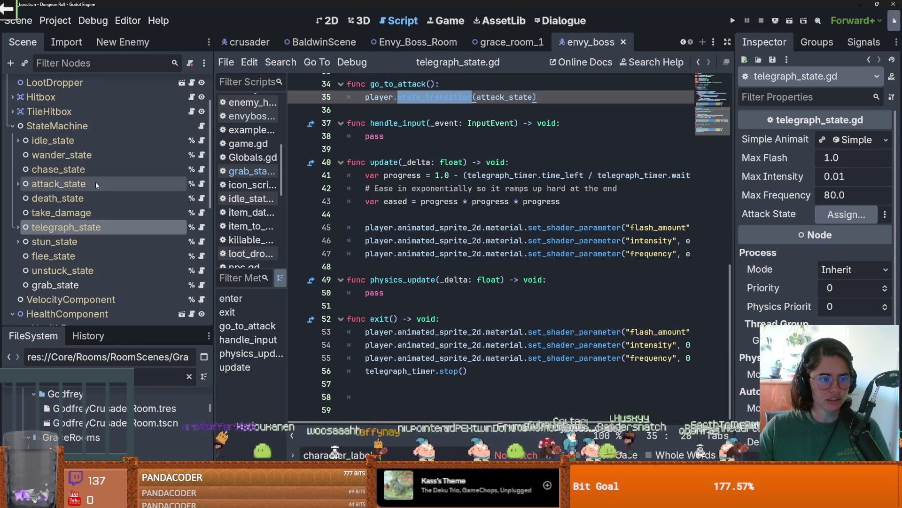
pyautogui.click(117, 169)
pyautogui.click(53, 140)
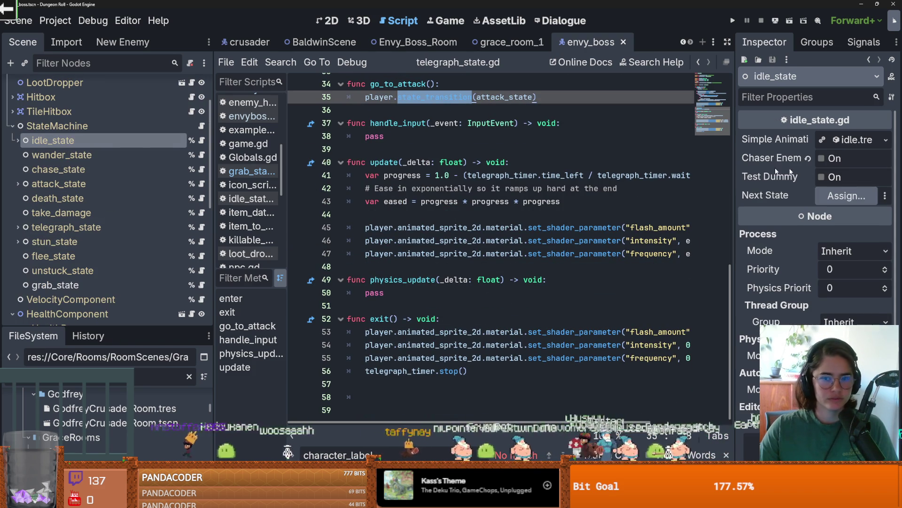
pyautogui.click(846, 195)
pyautogui.doubleClick(437, 267)
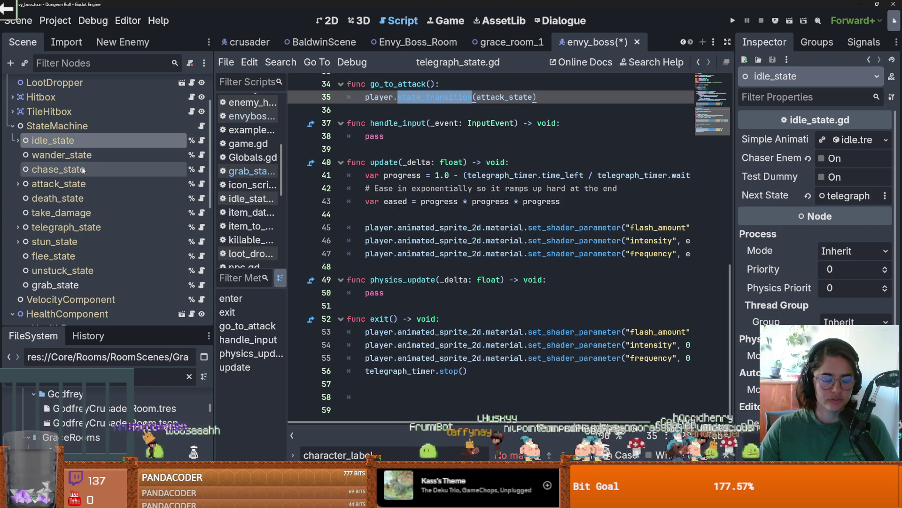
# Step: Set telegraph_state's Attack State to grab_state and save the scene
pyautogui.click(65, 227)
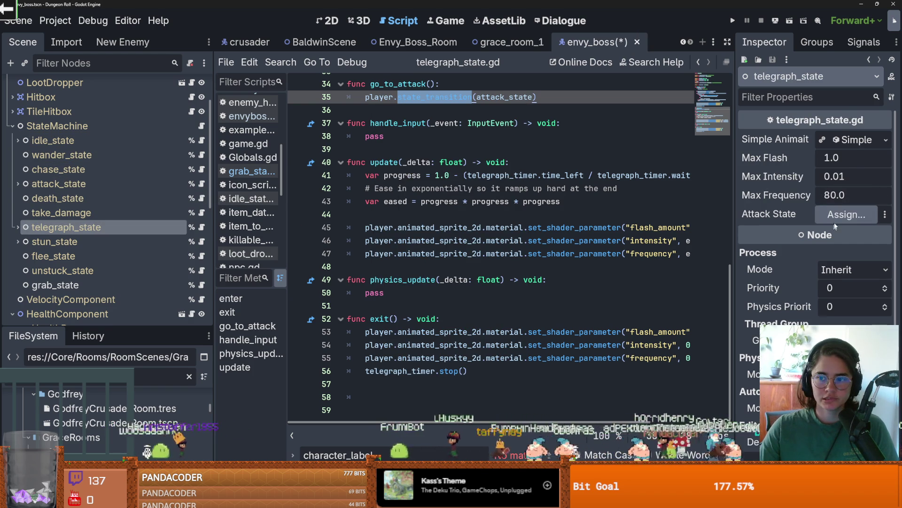
pyautogui.click(846, 215)
pyautogui.doubleClick(433, 326)
pyautogui.hotkey('ctrl', 's')
# Step: Review the simple animation resource properties, collapse StateMachine, and save again
pyautogui.click(856, 139)
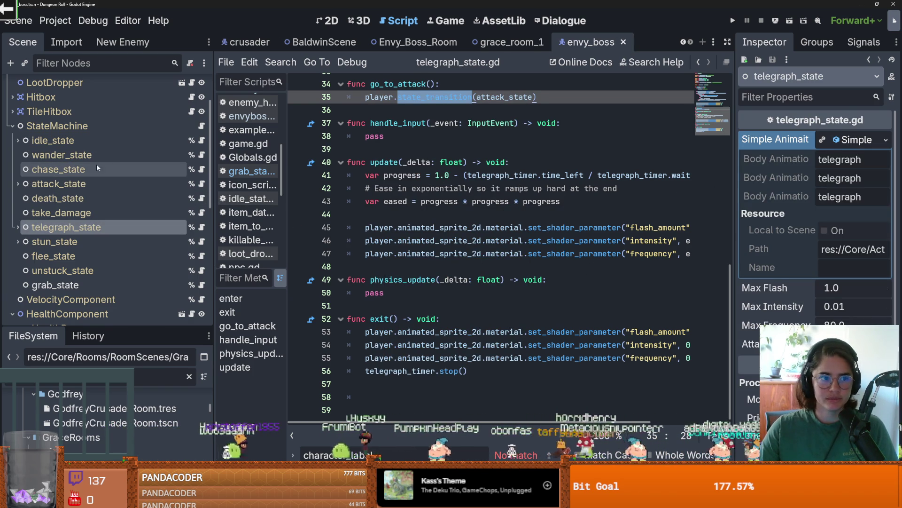
pyautogui.scroll(2, 118, 165)
pyautogui.scroll(-4, 134, 168)
pyautogui.scroll(5, 139, 171)
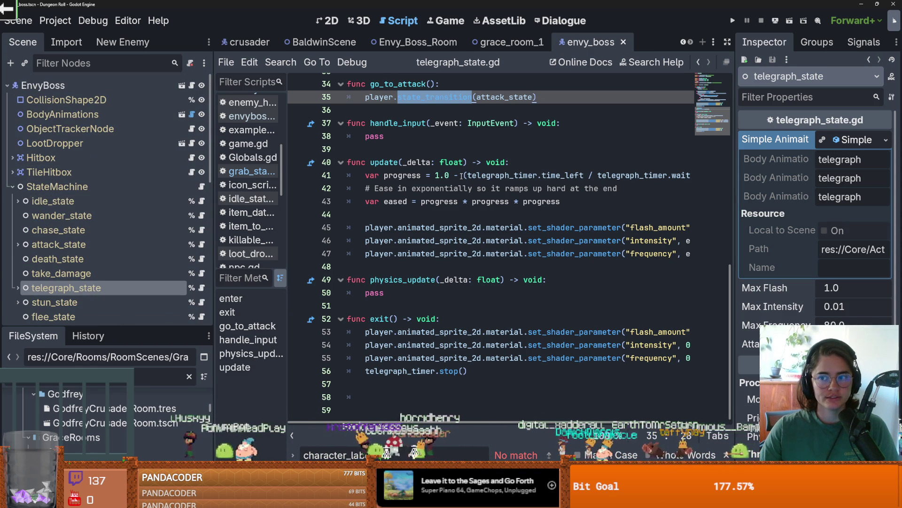
pyautogui.scroll(1, 460, 176)
pyautogui.scroll(6, 461, 176)
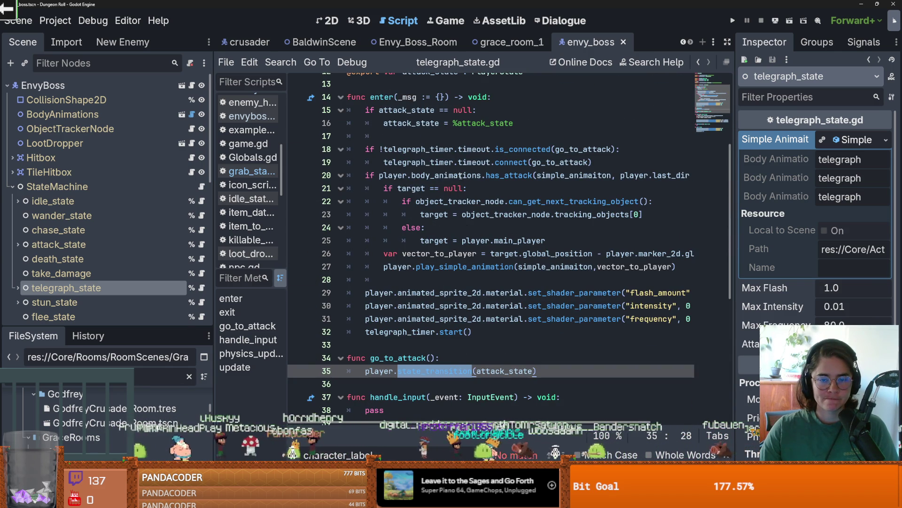
pyautogui.scroll(-2, 152, 195)
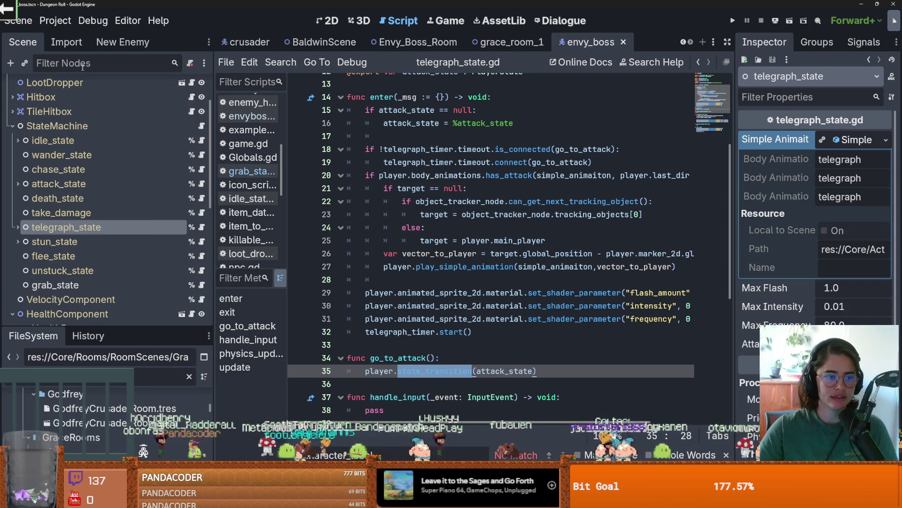
pyautogui.scroll(2, 153, 137)
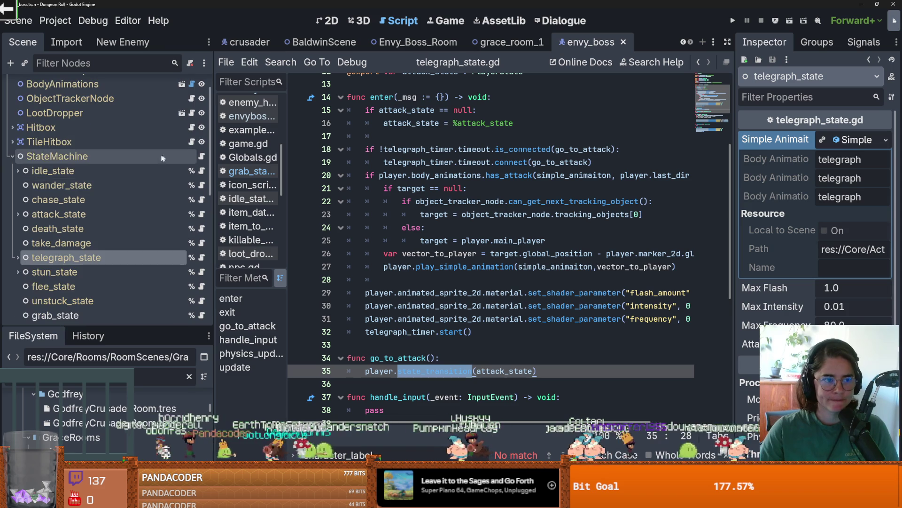
pyautogui.click(10, 156)
pyautogui.hotkey('ctrl', 's')
# Step: Open the BodyAnimations scene for editing
pyautogui.scroll(2, 165, 183)
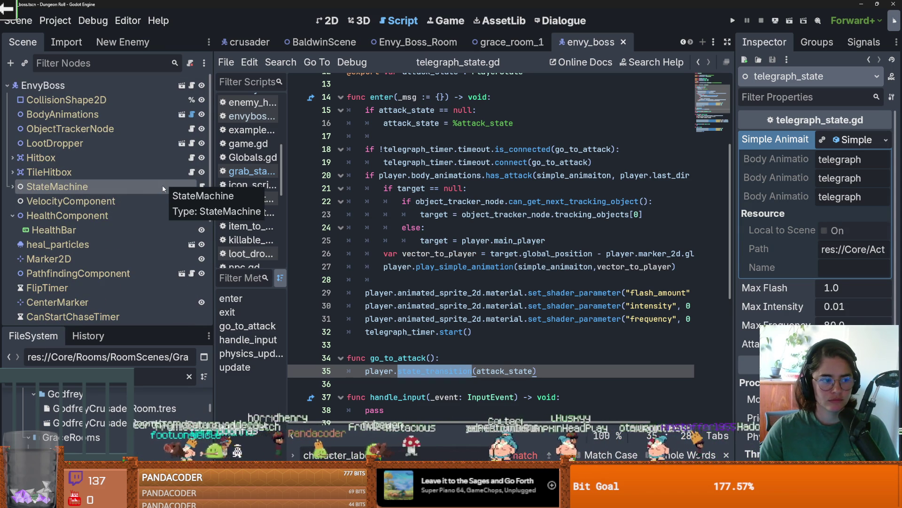
pyautogui.scroll(-2, 163, 188)
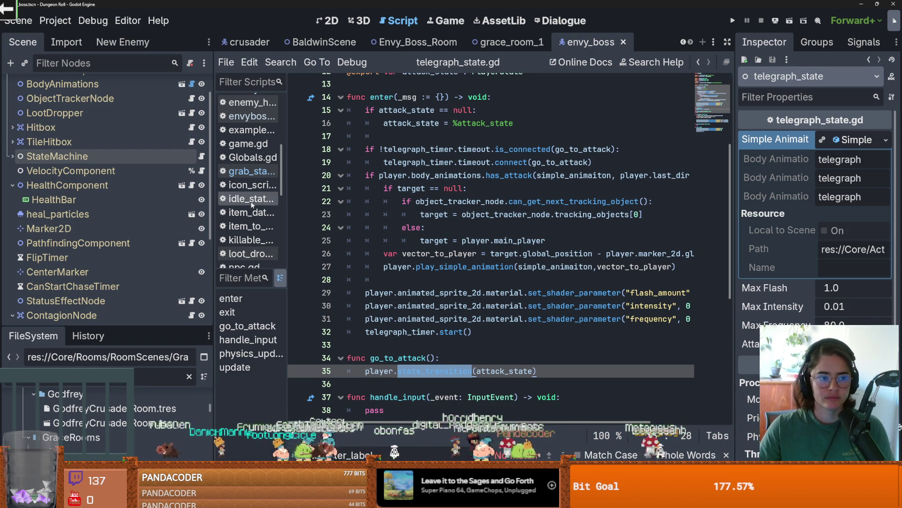
pyautogui.scroll(3, 155, 162)
pyautogui.scroll(-4, 155, 163)
pyautogui.scroll(4, 156, 164)
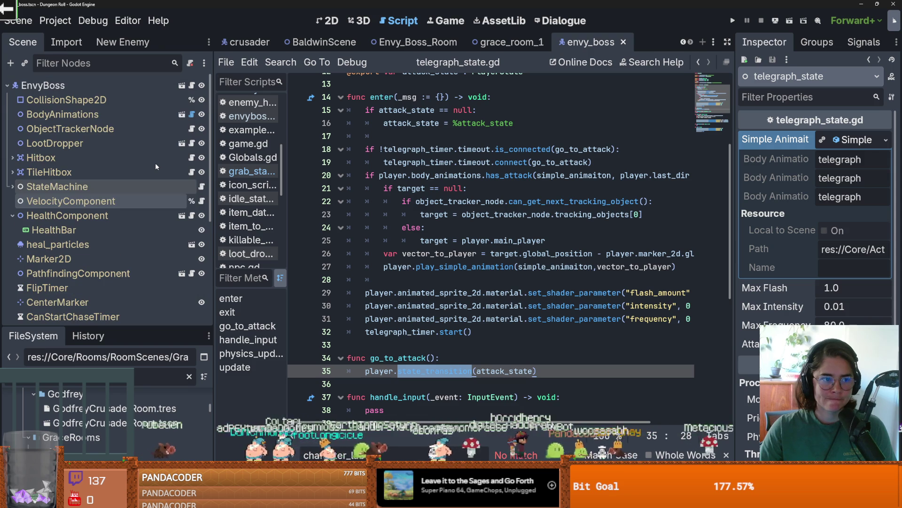
pyautogui.click(182, 115)
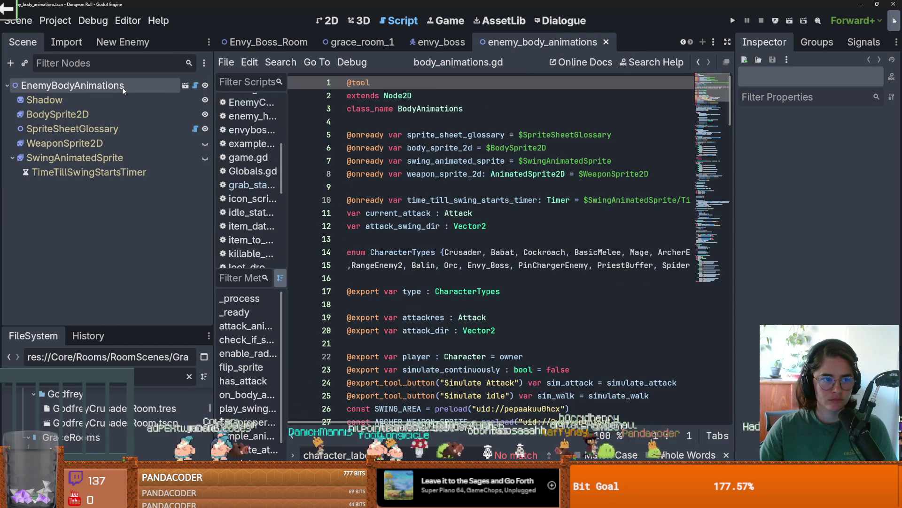
# Step: Switch the EnemyBodyAnimations body type to Crusader and preview its attack animation
pyautogui.click(140, 86)
pyautogui.click(830, 136)
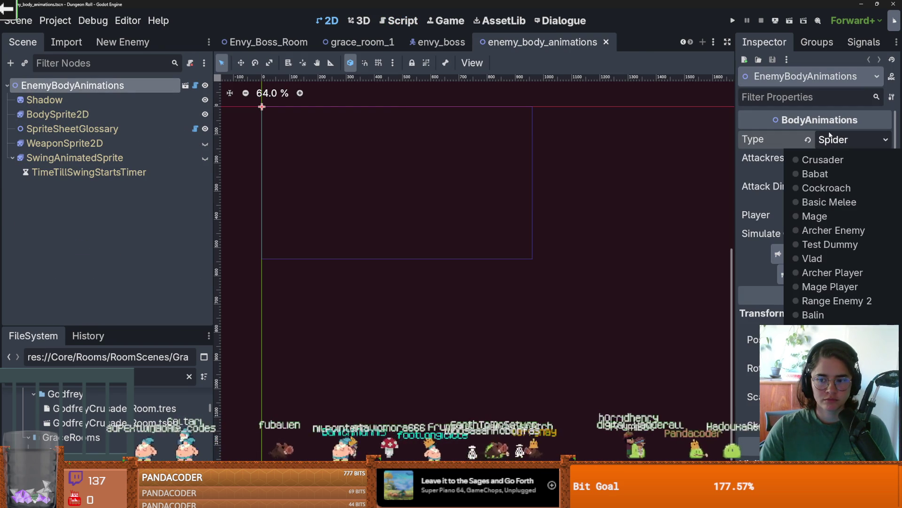
pyautogui.click(57, 114)
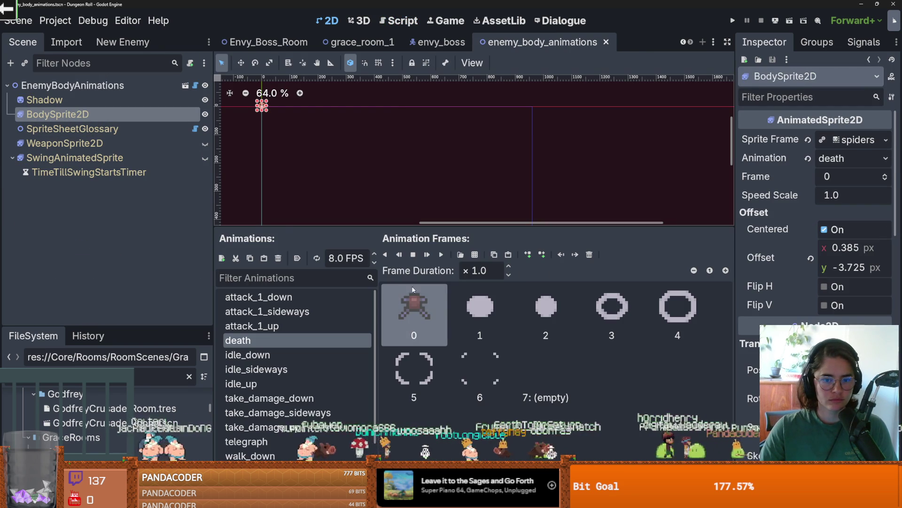
pyautogui.click(830, 142)
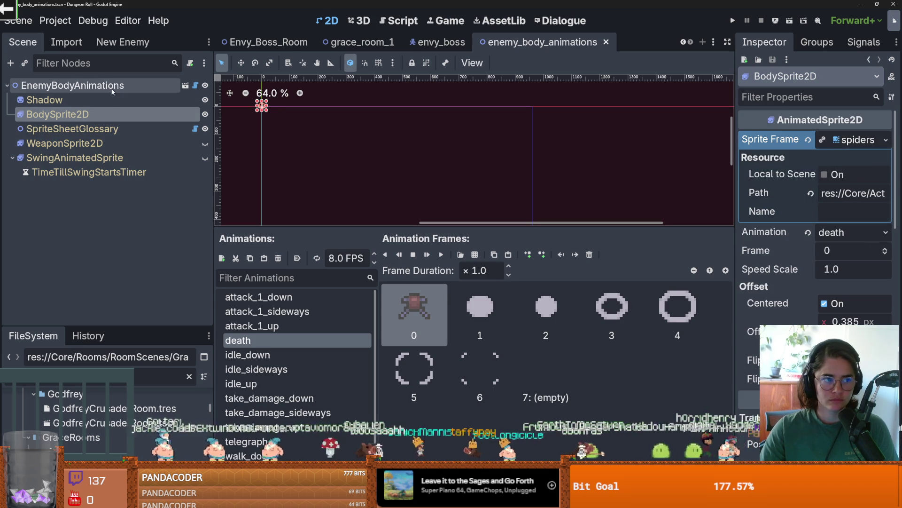
pyautogui.click(108, 86)
pyautogui.click(853, 140)
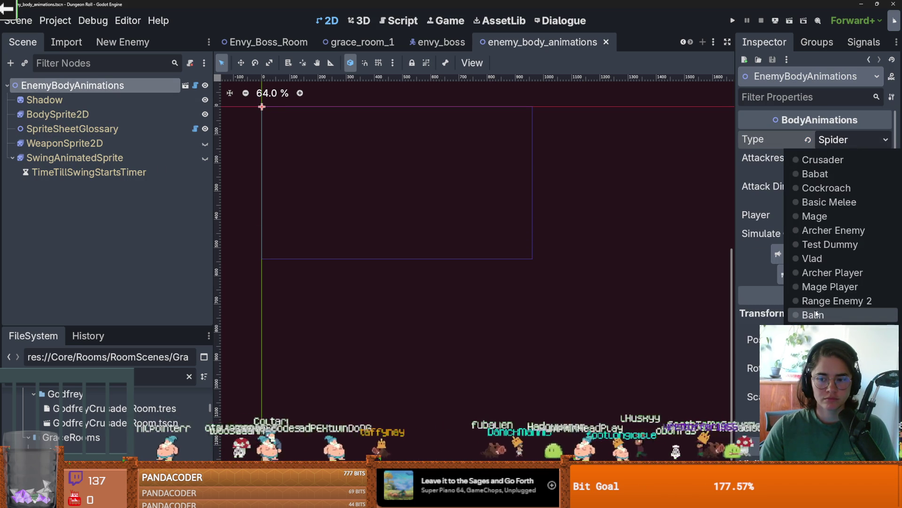
pyautogui.click(820, 160)
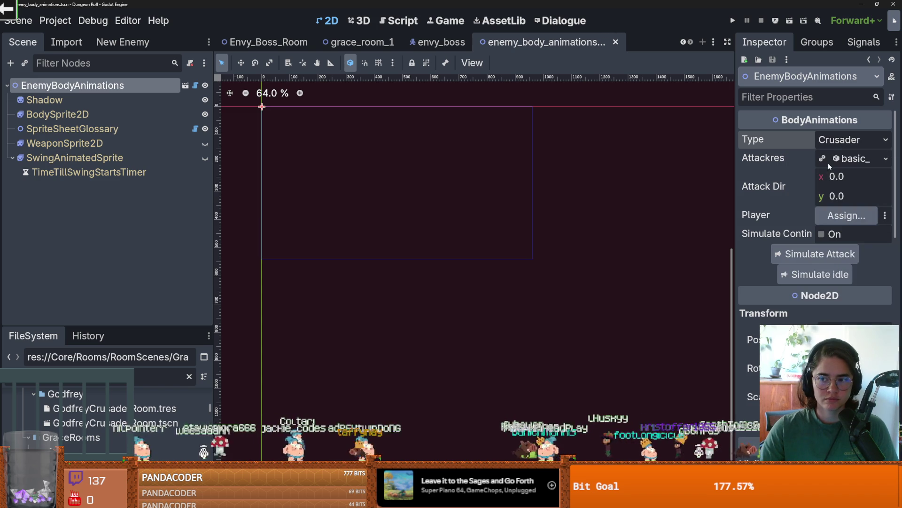
pyautogui.click(812, 255)
pyautogui.scroll(10, 371, 177)
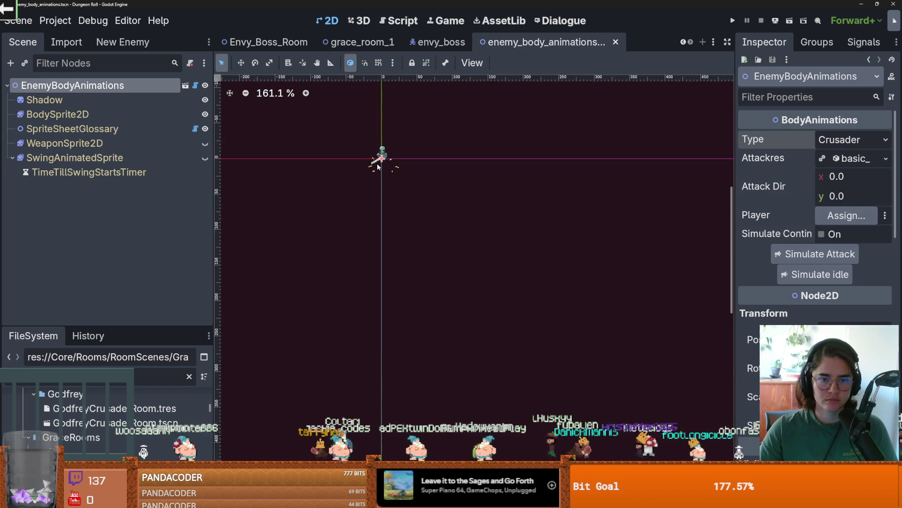
# Step: Preview BodySprite2D's attack_1, attack_3, death and heal animations
pyautogui.click(88, 113)
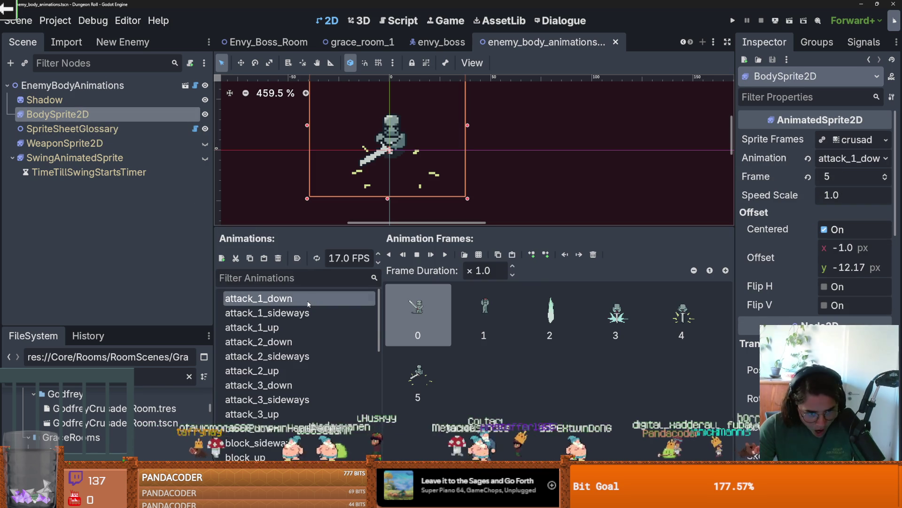
pyautogui.scroll(-5, 306, 355)
pyautogui.scroll(5, 306, 353)
pyautogui.click(289, 314)
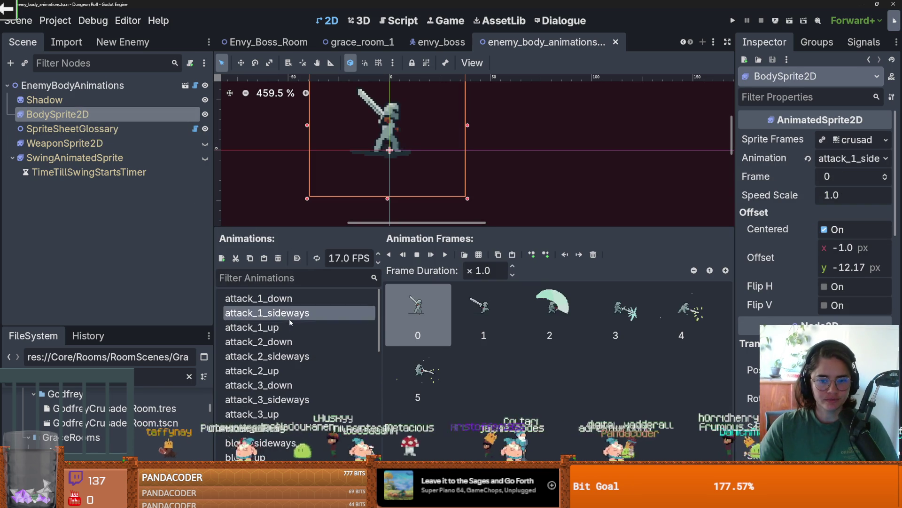
pyautogui.click(286, 329)
pyautogui.scroll(-3, 292, 336)
pyautogui.click(296, 342)
pyautogui.click(288, 357)
pyautogui.click(282, 372)
pyautogui.scroll(-3, 281, 371)
pyautogui.click(266, 342)
pyautogui.click(268, 357)
pyautogui.scroll(-5, 271, 356)
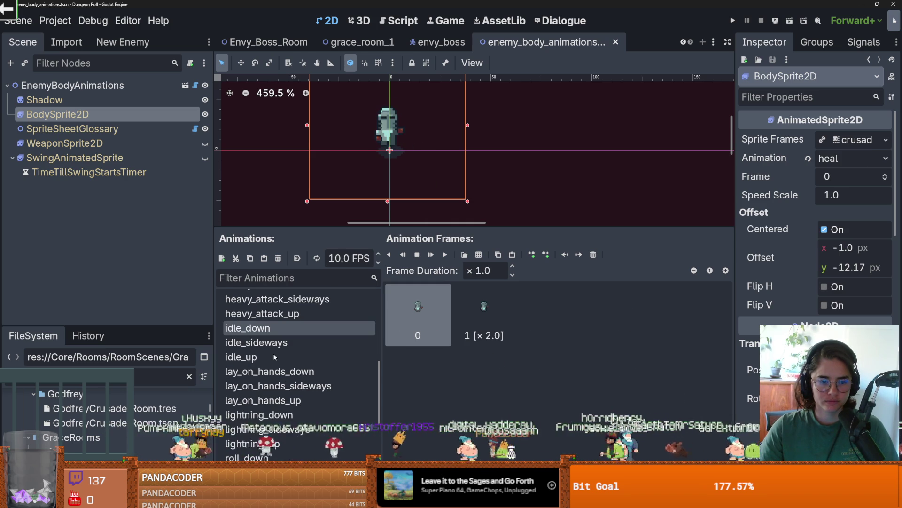
pyautogui.scroll(5, 273, 356)
pyautogui.scroll(5, 275, 348)
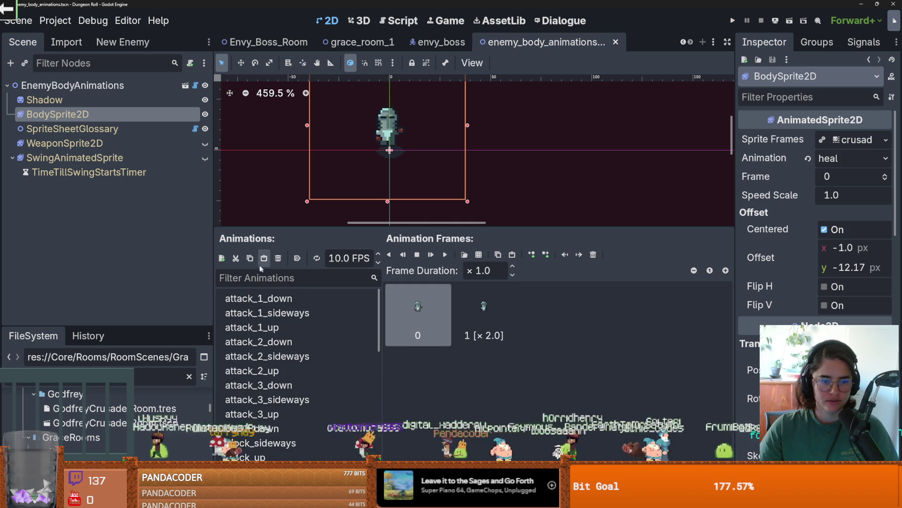
# Step: Add a 'telegraph' animation and give it frame 1 of attack_1_down
pyautogui.click(222, 258)
pyautogui.write('te')
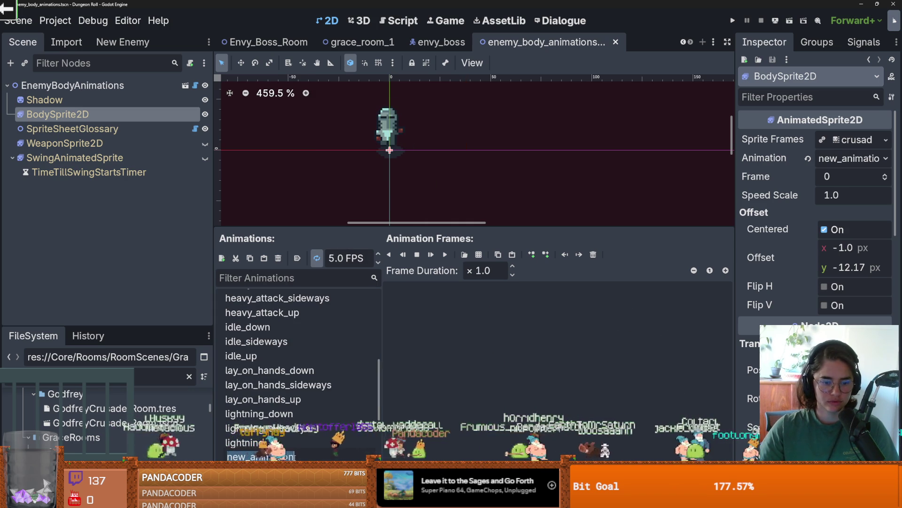
pyautogui.write('legraph')
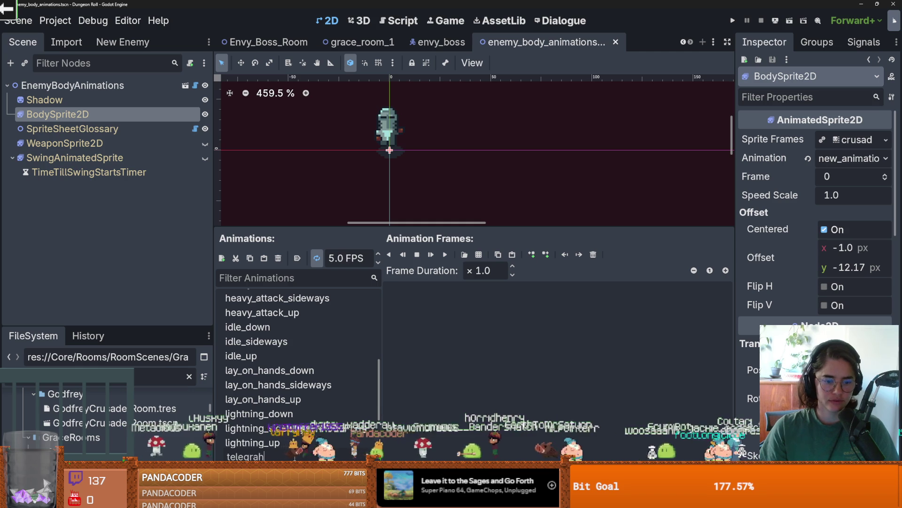
pyautogui.press('Return')
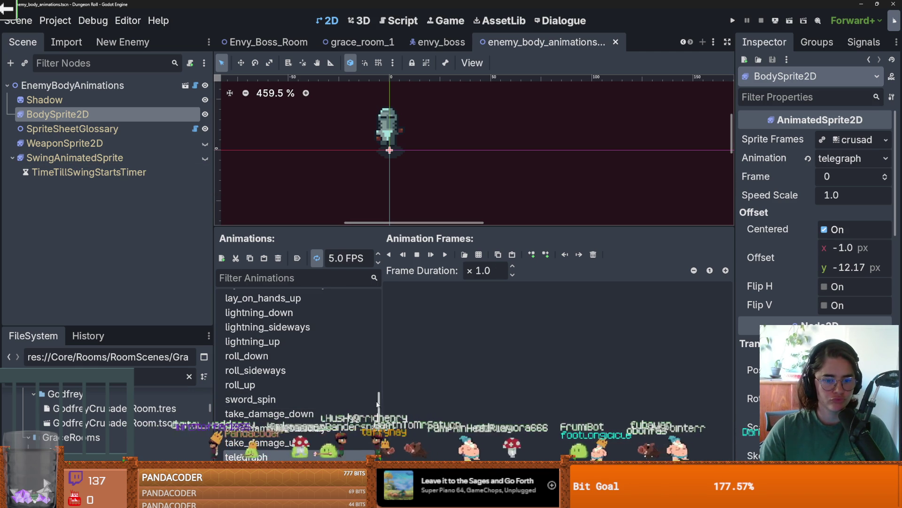
pyautogui.press('Up')
pyautogui.press('Up')
pyautogui.press('Up')
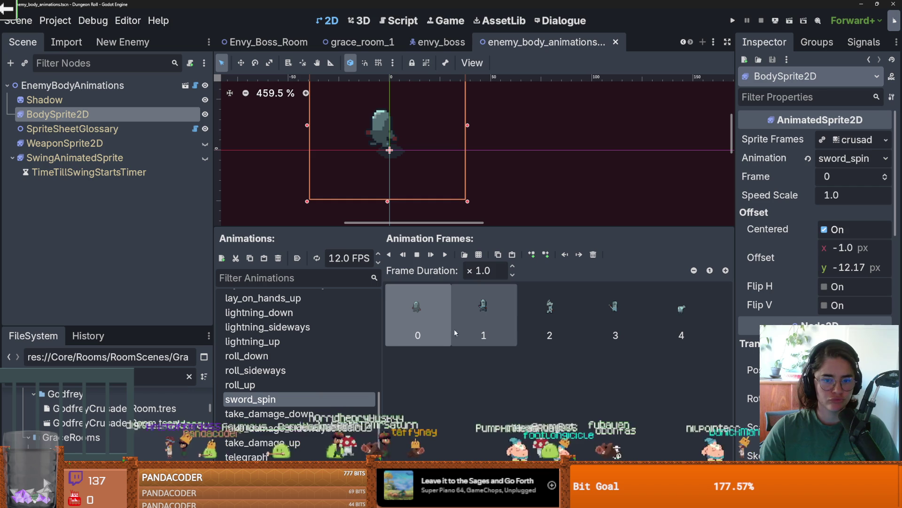
pyautogui.moveTo(380, 403); pyautogui.dragTo(382, 268)
pyautogui.click(282, 298)
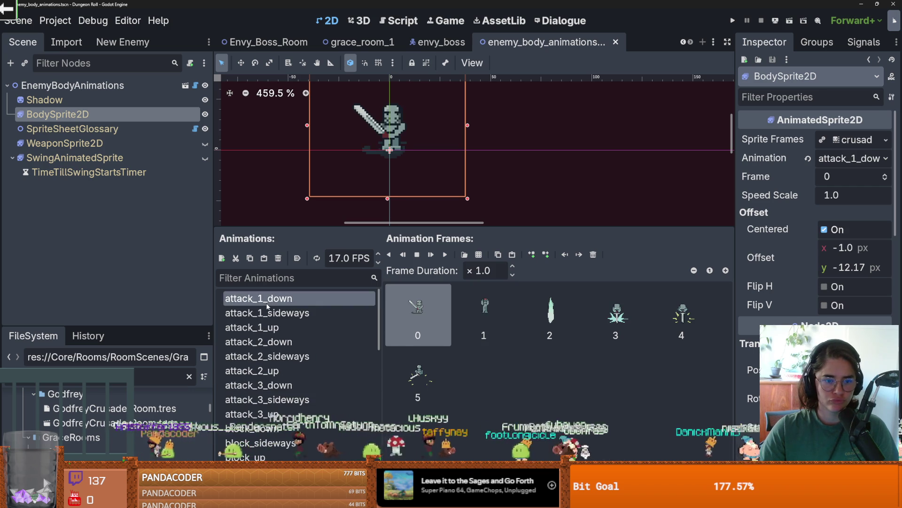
pyautogui.click(489, 317)
# Step: Check the telegraph animation, save the enemy body animations scene, and return to envy_boss
pyautogui.scroll(-10, 301, 367)
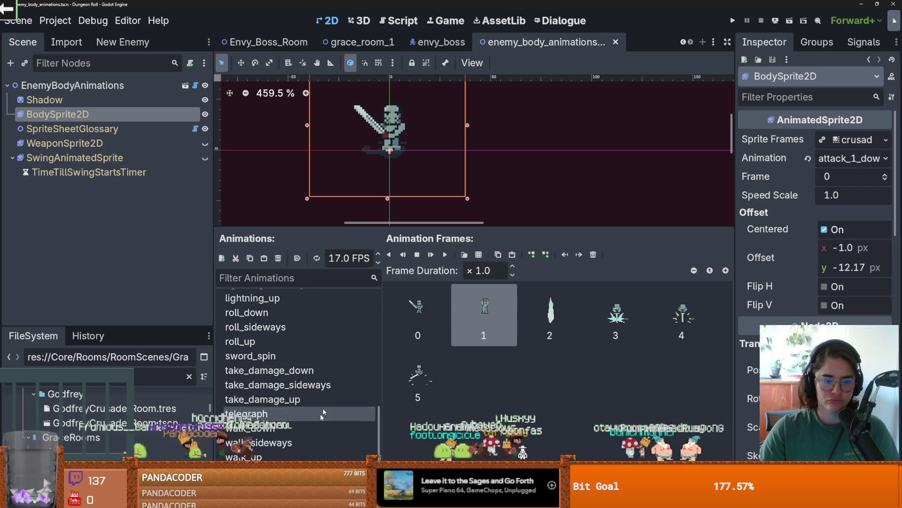
pyautogui.click(290, 456)
pyautogui.click(282, 413)
pyautogui.hotkey('ctrl', 's')
pyautogui.scroll(3, 440, 118)
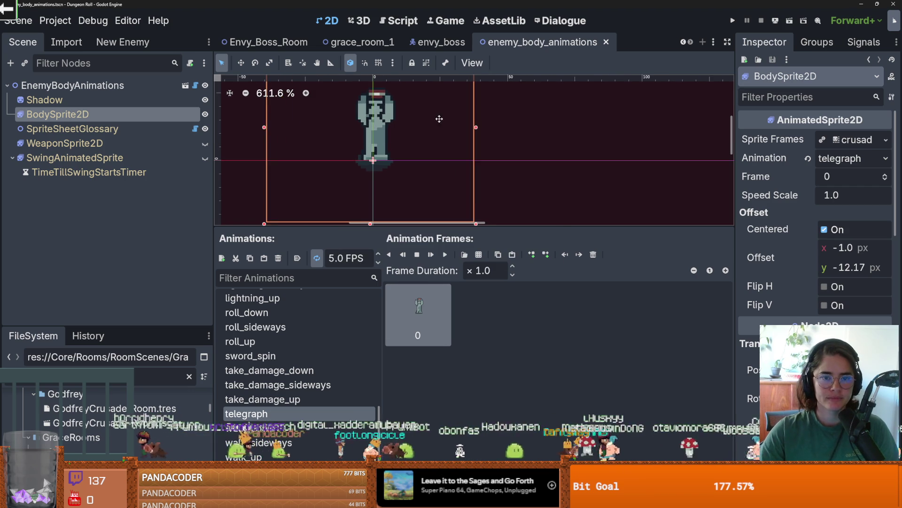
pyautogui.hotkey('ctrl', 's')
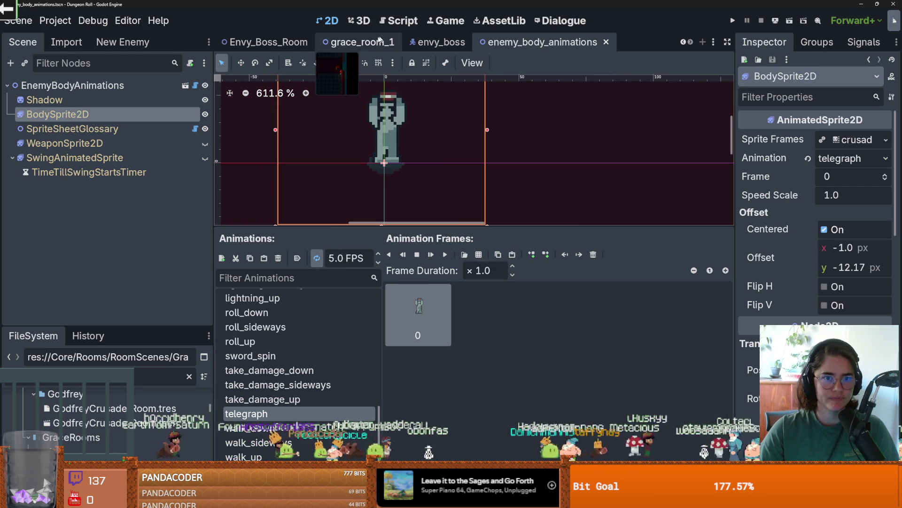
pyautogui.click(412, 41)
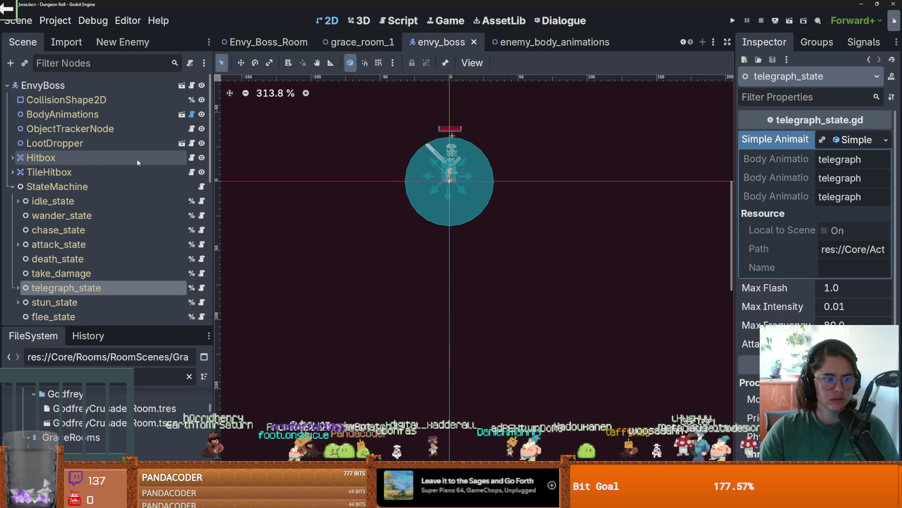
# Step: Save the envy_boss scene and open grab_state's script
pyautogui.scroll(-3, 98, 218)
pyautogui.hotkey('ctrl', 's')
pyautogui.scroll(3, 94, 212)
pyautogui.scroll(3, 413, 214)
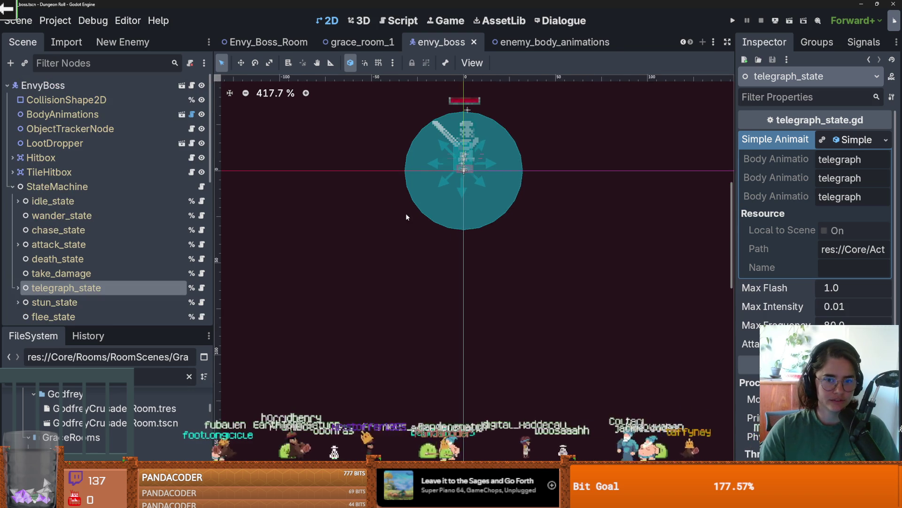
pyautogui.scroll(-4, 117, 235)
pyautogui.click(136, 254)
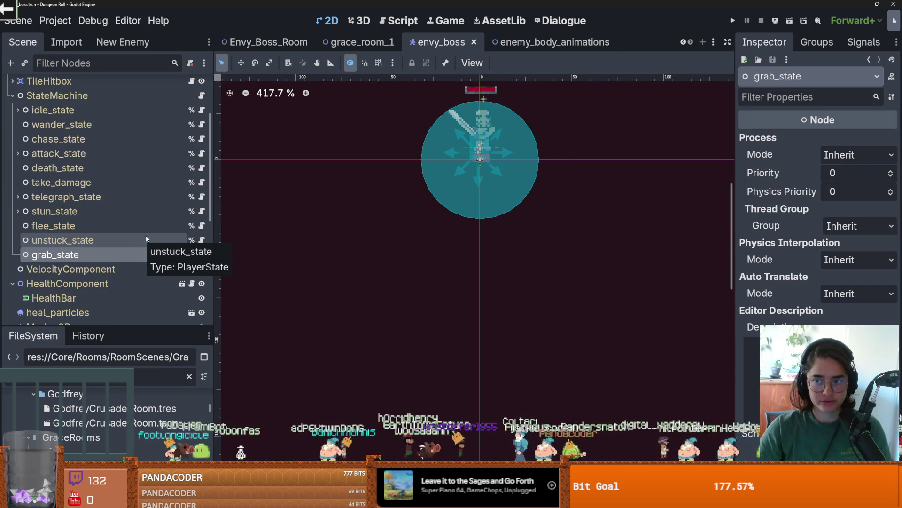
pyautogui.click(191, 254)
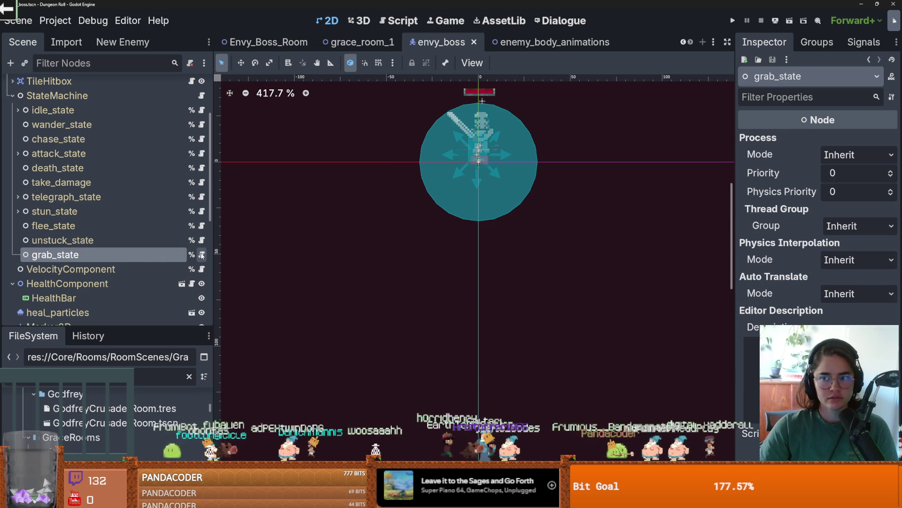
pyautogui.click(202, 254)
# Step: Add a new line inside enter() and start typing 'Tween.'
pyautogui.doubleClick(376, 239)
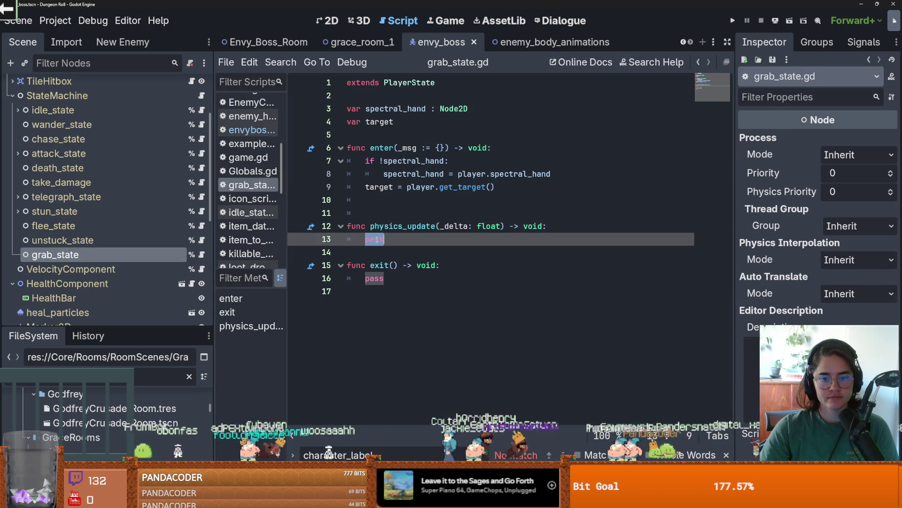
pyautogui.click(390, 212)
pyautogui.click(391, 203)
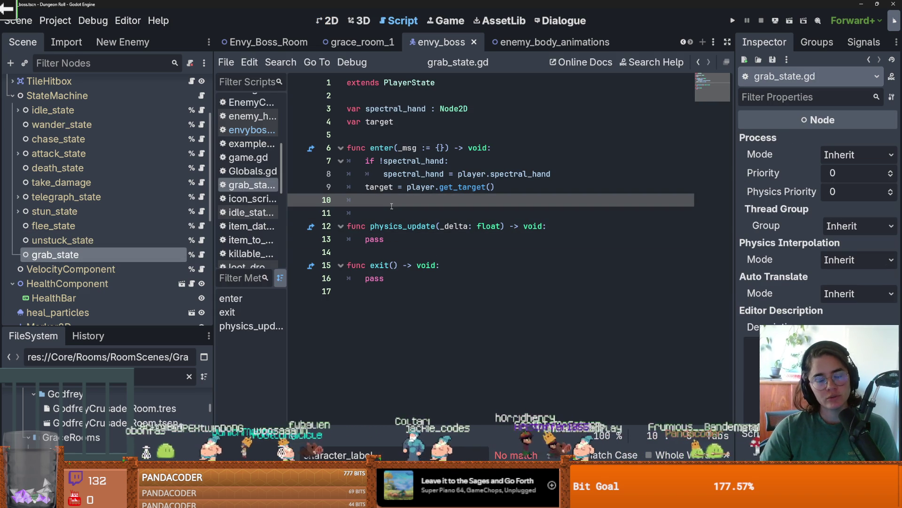
pyautogui.press('Return')
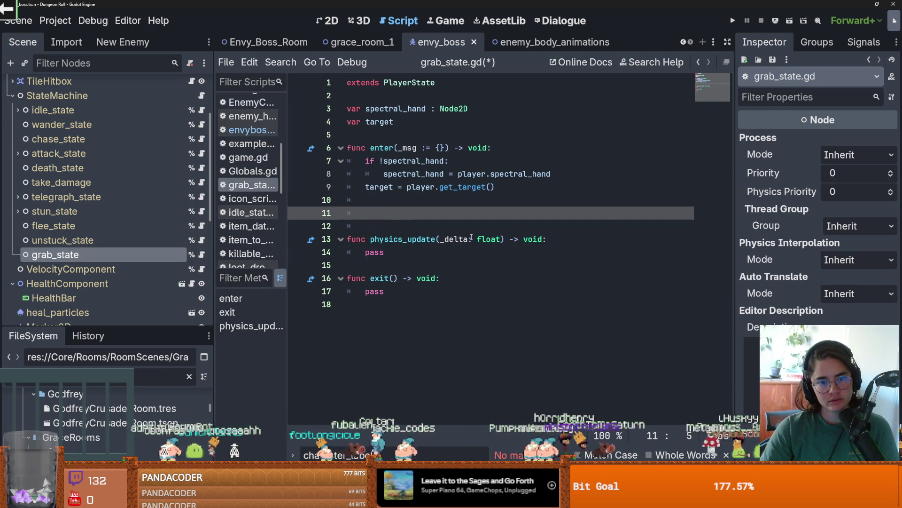
pyautogui.write('t')
pyautogui.press('BackSpace')
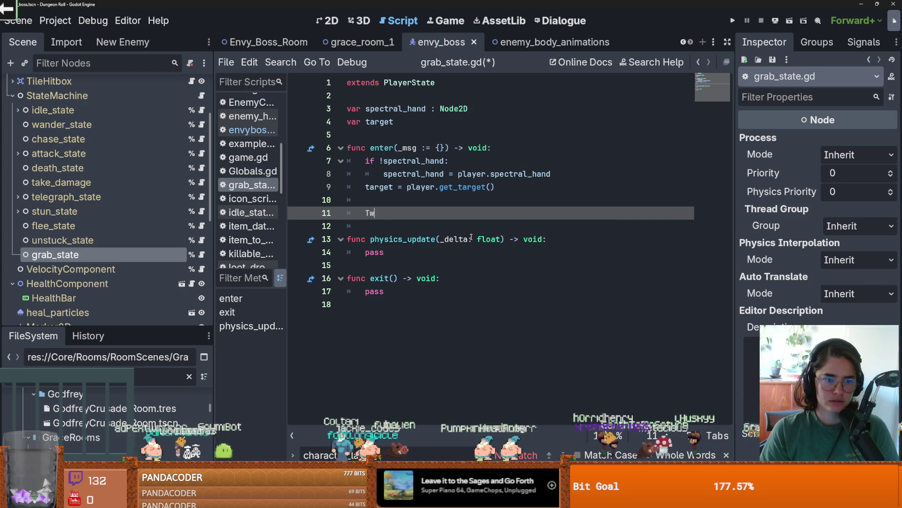
pyautogui.write('een.')
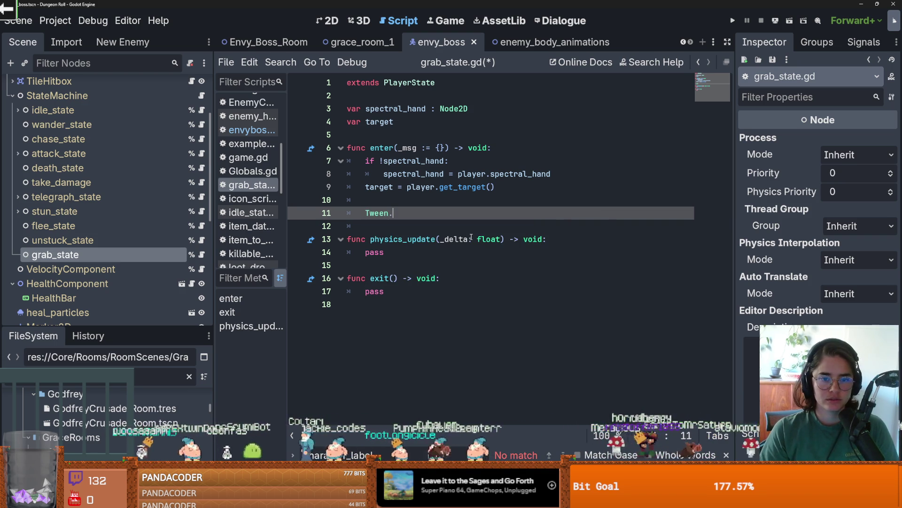
pyautogui.keyDown('ctrl'); pyautogui.click(383, 214); pyautogui.keyUp('ctrl')
pyautogui.scroll(-5, 413, 279)
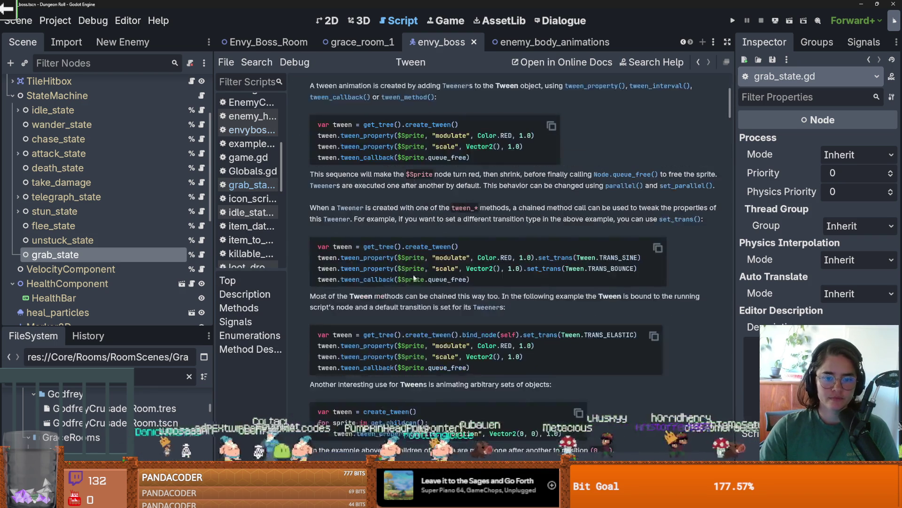
pyautogui.moveTo(535, 135); pyautogui.dragTo(310, 120)
pyautogui.hotkey('ctrl', 'c')
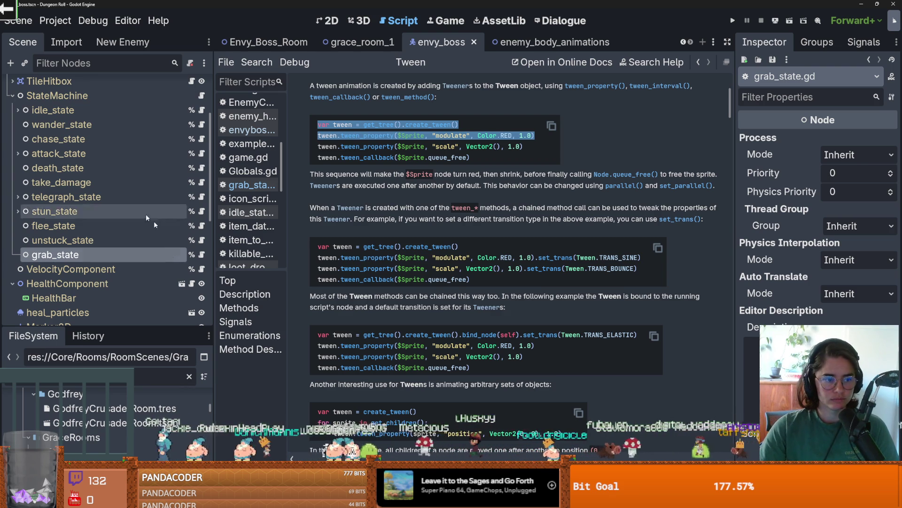
pyautogui.click(201, 255)
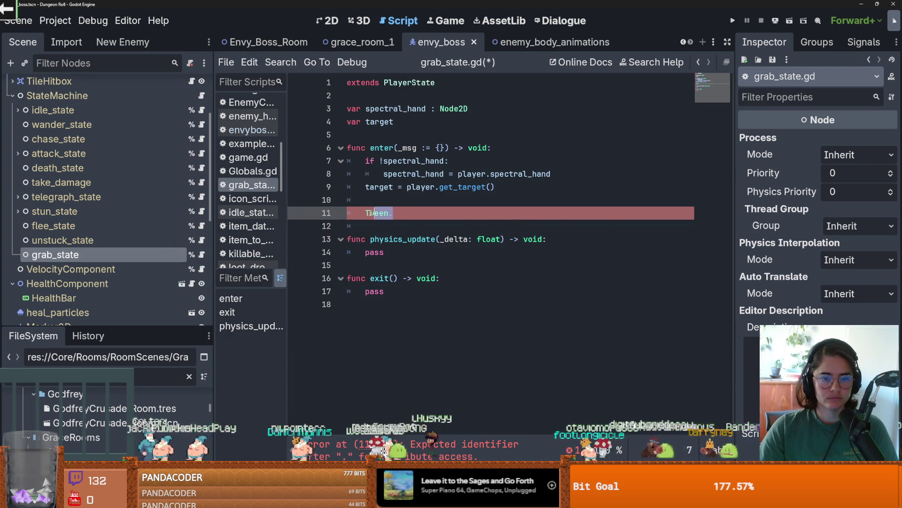
# Step: Paste the example tween lines into enter() and replace $Sprite with spectral_hand
pyautogui.hotkey('ctrl', 'v')
pyautogui.moveTo(366, 213); pyautogui.dragTo(399, 217)
pyautogui.click(348, 226)
pyautogui.press('Tab')
pyautogui.doubleClick(395, 213)
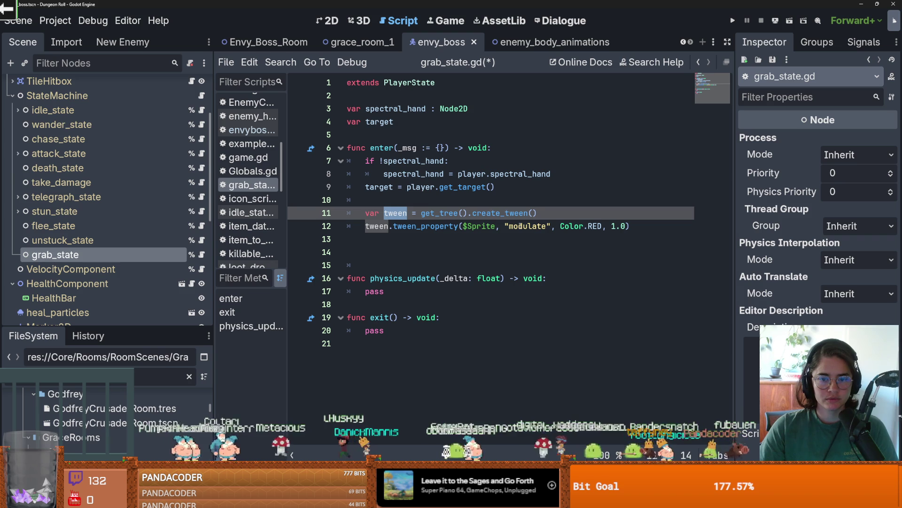
pyautogui.doubleClick(408, 162)
pyautogui.hotkey('ctrl', 'c')
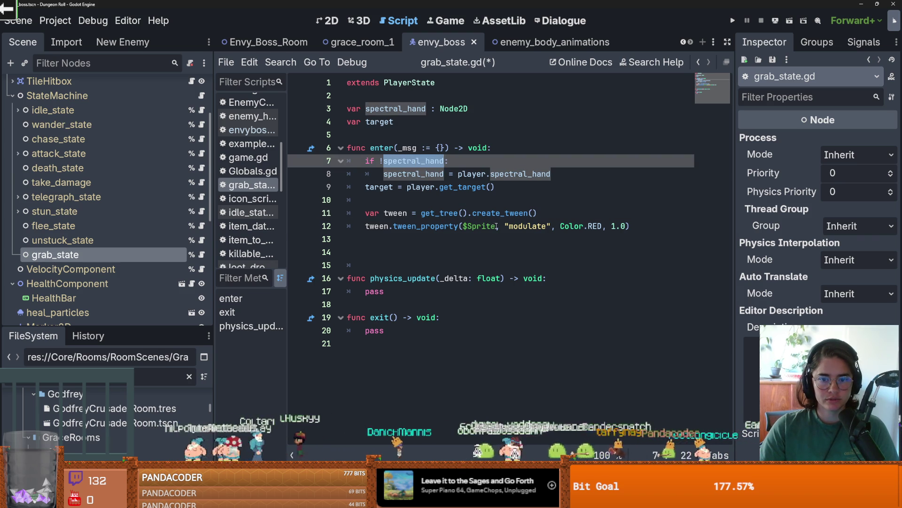
pyautogui.doubleClick(493, 226)
pyautogui.hotkey('ctrl', 'v')
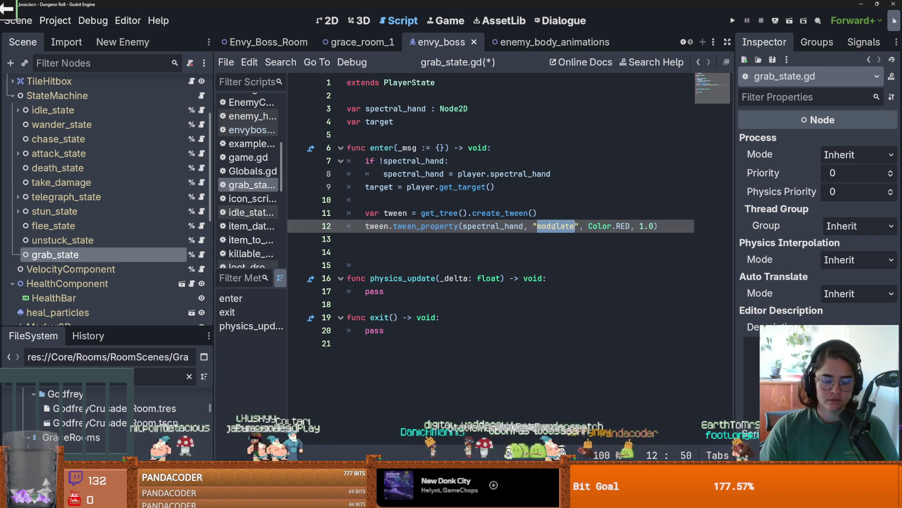
# Step: Tween global_position to target.global_position, save grab_state.gd, and run the project
pyautogui.write('global')
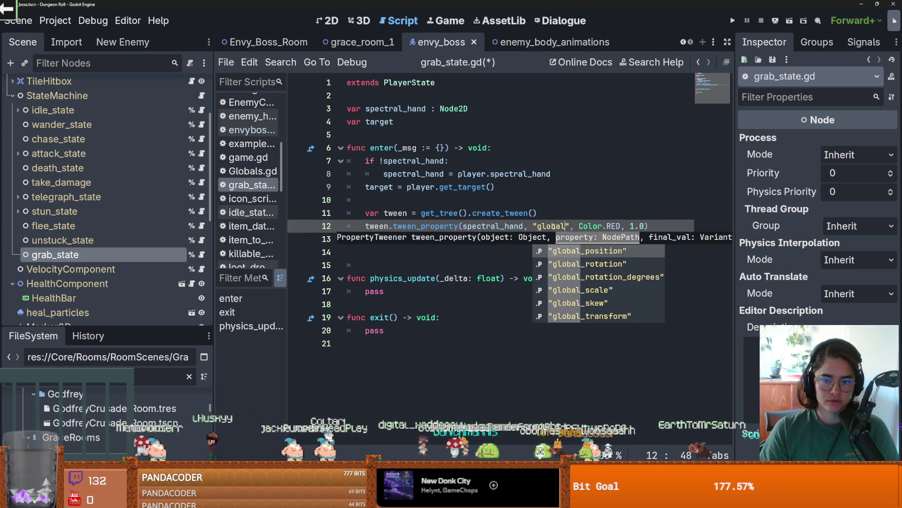
pyautogui.press('Return')
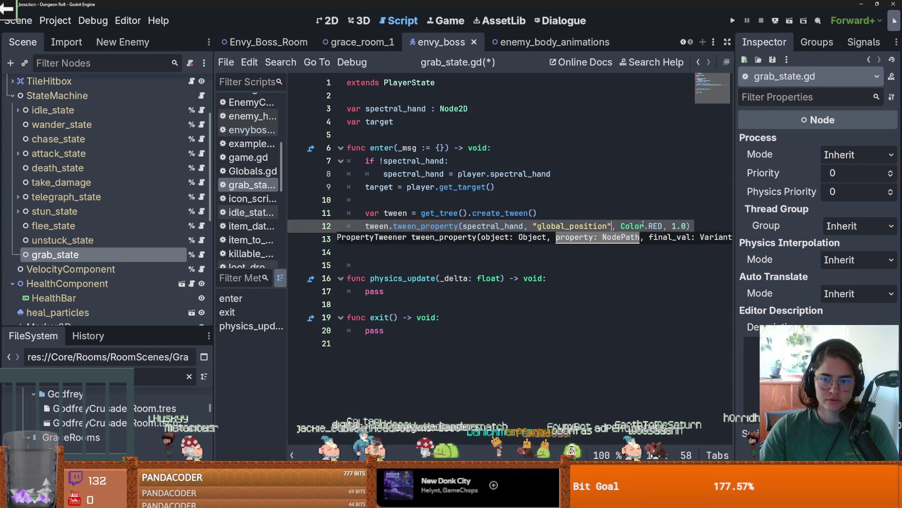
pyautogui.click(643, 226)
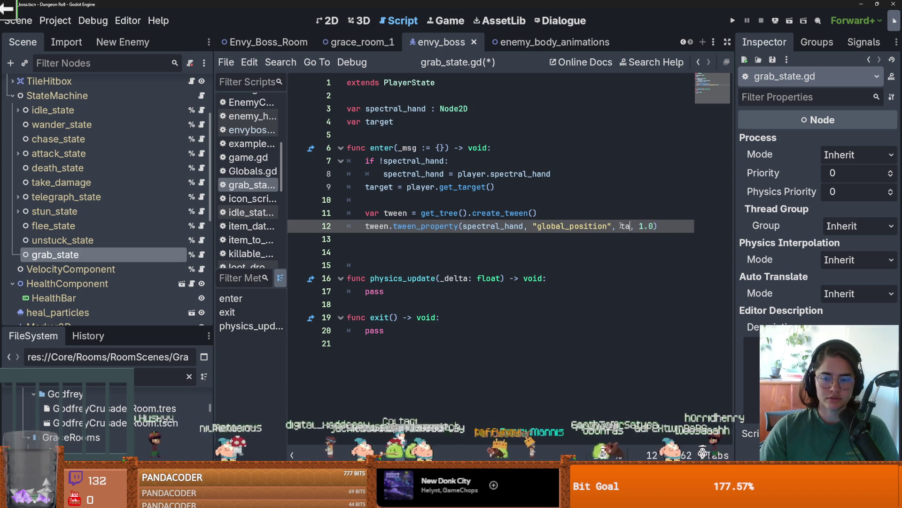
pyautogui.write('rget.global')
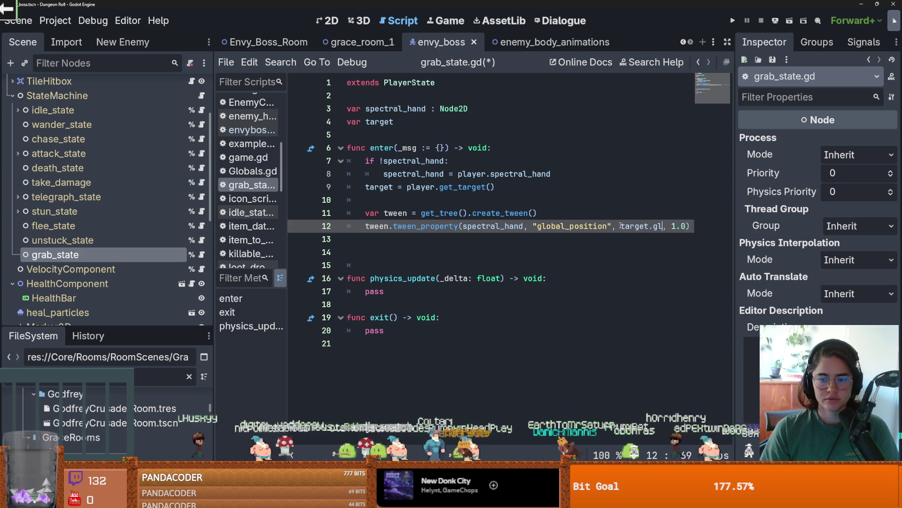
pyautogui.write('_position')
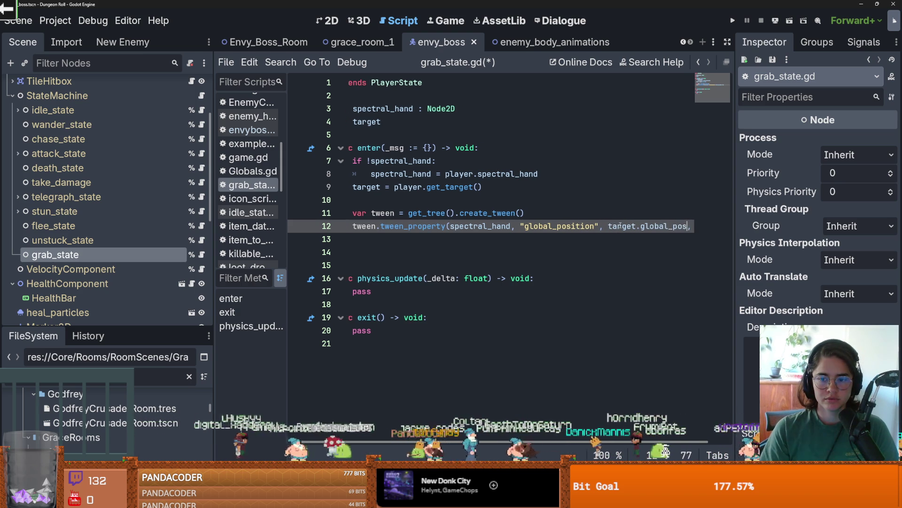
pyautogui.moveTo(736, 259); pyautogui.dragTo(803, 261)
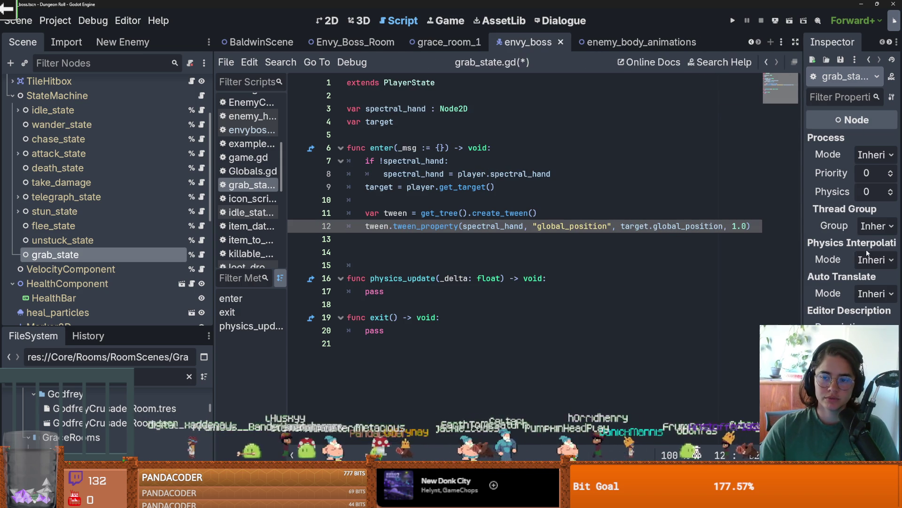
pyautogui.hotkey('ctrl', 's')
pyautogui.click(728, 248)
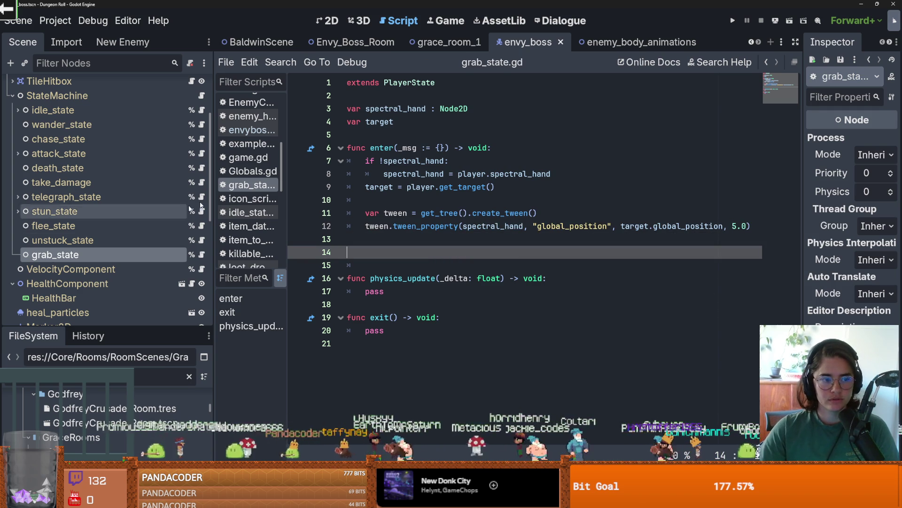
pyautogui.click(732, 22)
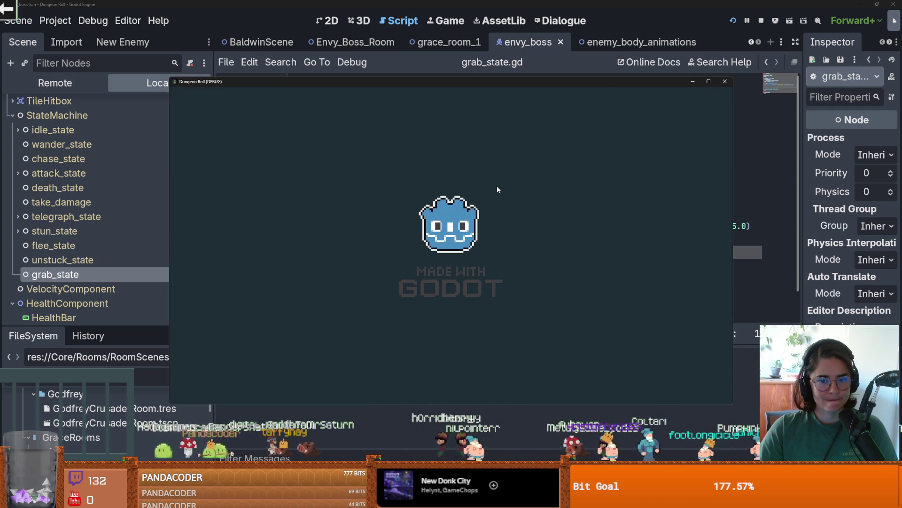
# Step: Teleport with tp_to_before_boss, walk into the Envy boss room, then stop the game and open Envy_Boss_Room
pyautogui.press('`')
pyautogui.write('tp')
pyautogui.press('Tab')
pyautogui.press('Return')
pyautogui.press('`')
pyautogui.press('w')
pyautogui.press('d')
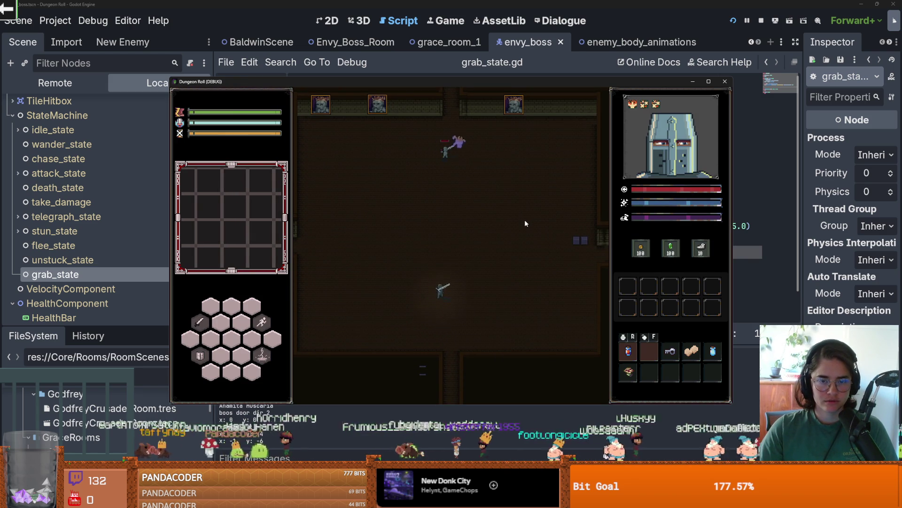
pyautogui.press('w')
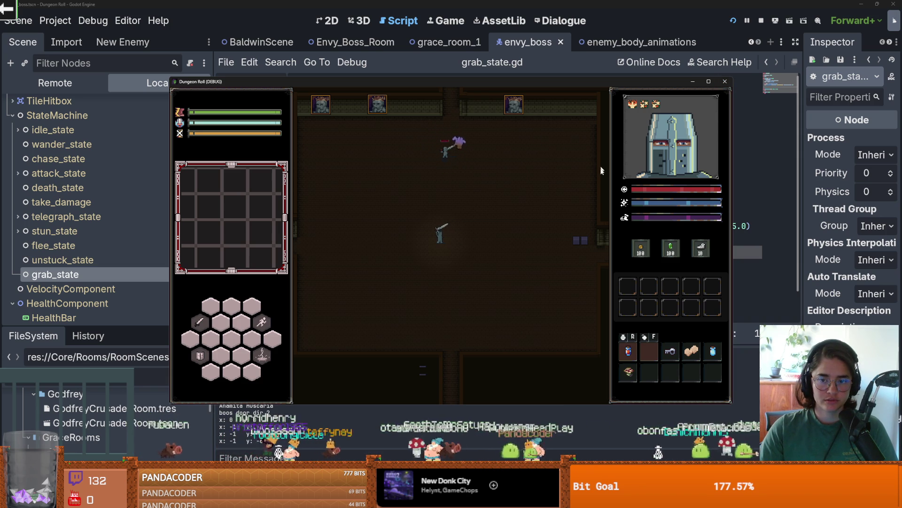
pyautogui.press('F8')
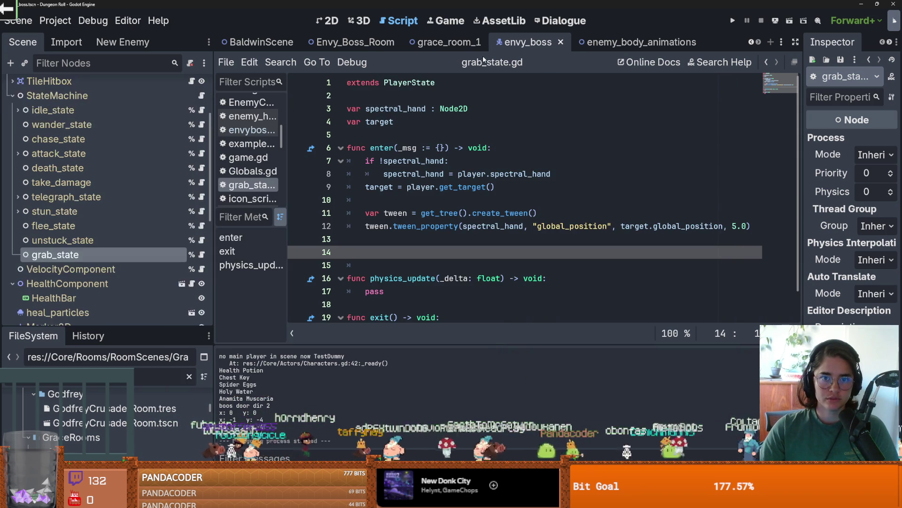
pyautogui.click(364, 43)
# Step: Paint hideout_walls terrain tiles up the boss room's right wall on the wall tilemap layer
pyautogui.scroll(-4, 517, 183)
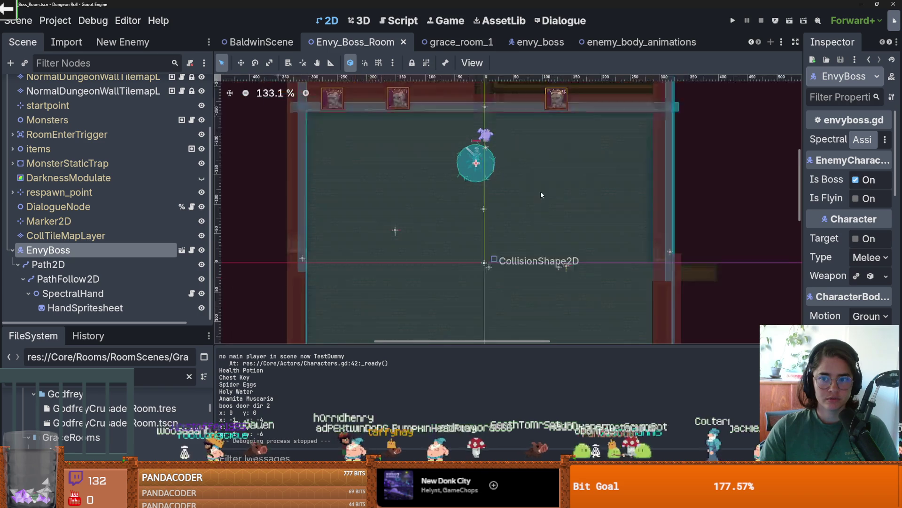
pyautogui.scroll(4, 518, 183)
pyautogui.scroll(3, 108, 151)
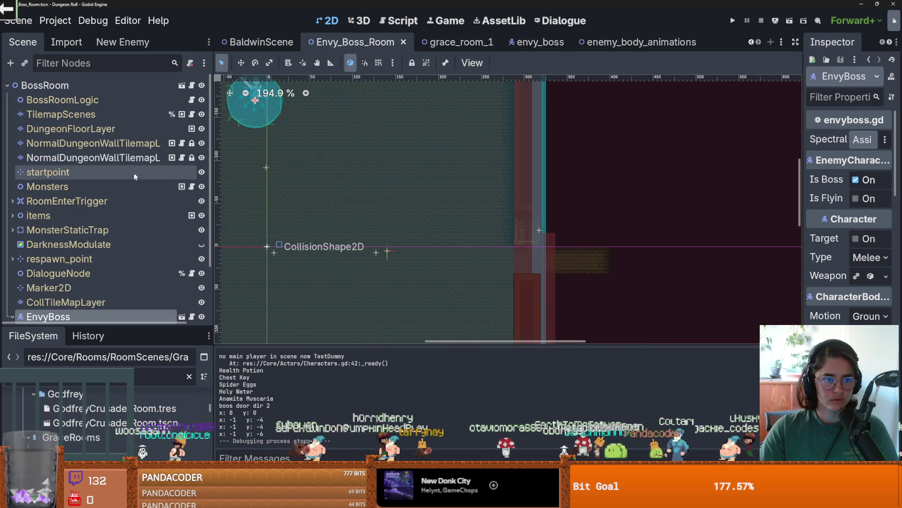
pyautogui.click(138, 146)
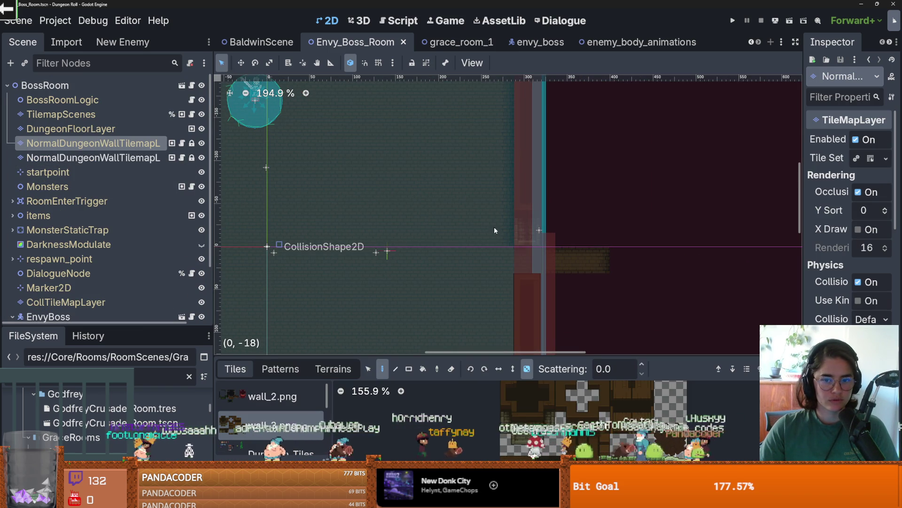
pyautogui.click(329, 368)
pyautogui.click(266, 418)
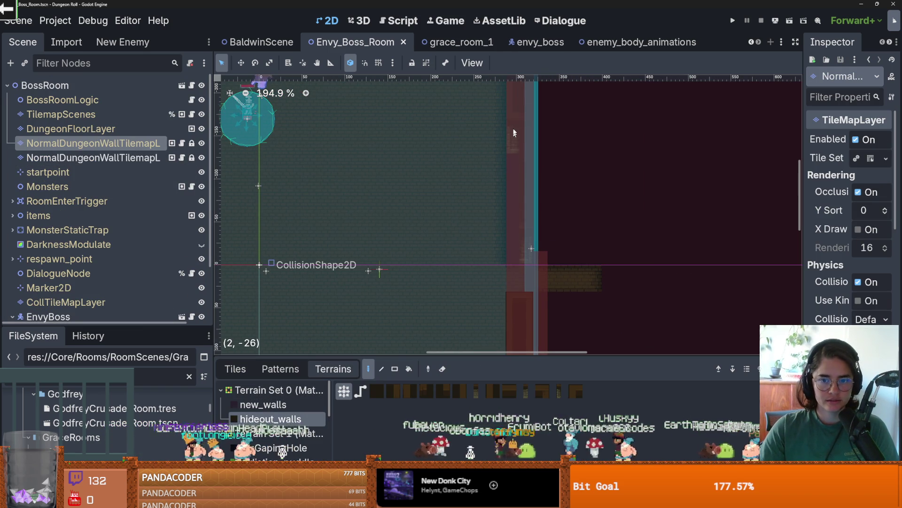
pyautogui.click(522, 226)
pyautogui.scroll(3, 522, 226)
pyautogui.hotkey('ctrl', 's')
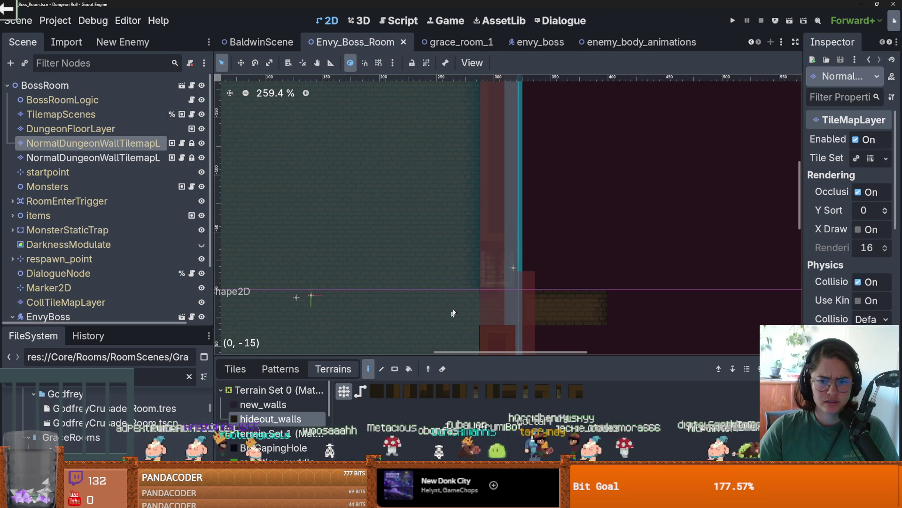
pyautogui.moveTo(502, 238)
pyautogui.mouseDown()
pyautogui.moveTo(490, 238)
pyautogui.moveTo(488, 152)
pyautogui.mouseUp()
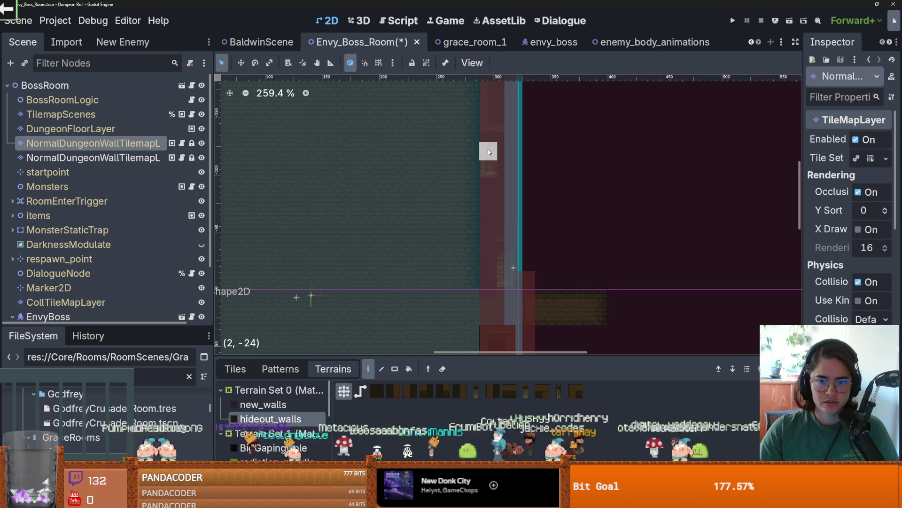
pyautogui.scroll(2, 482, 242)
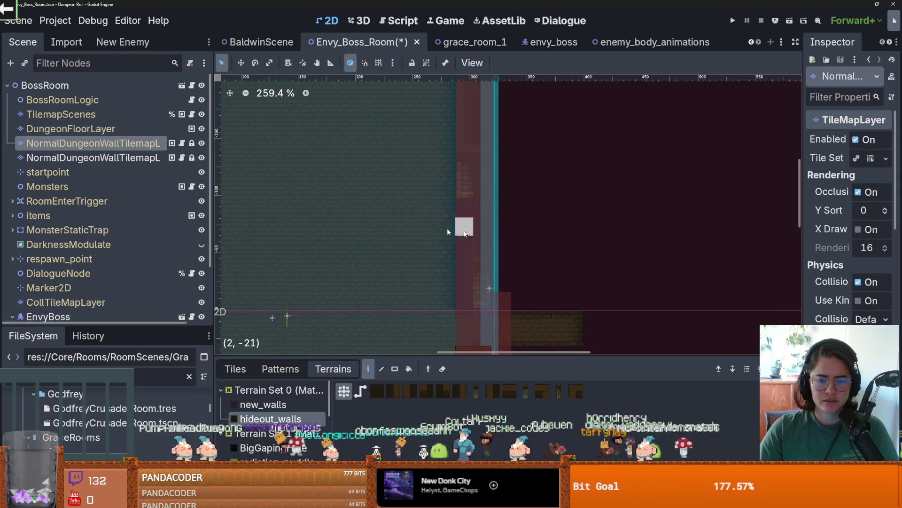
pyautogui.scroll(-3, 89, 219)
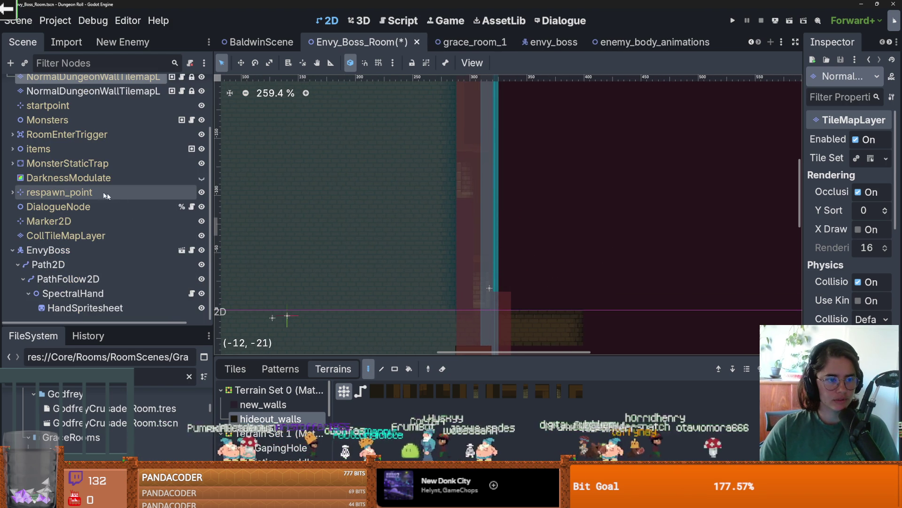
# Step: Hide the MonsterStaticTrap and CollTileMapLayer layers to see the wall clearly
pyautogui.click(203, 163)
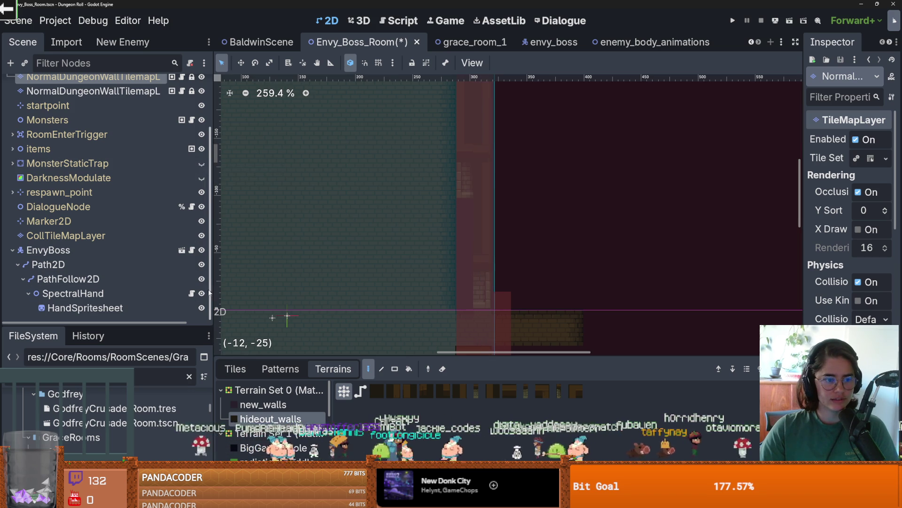
pyautogui.click(201, 236)
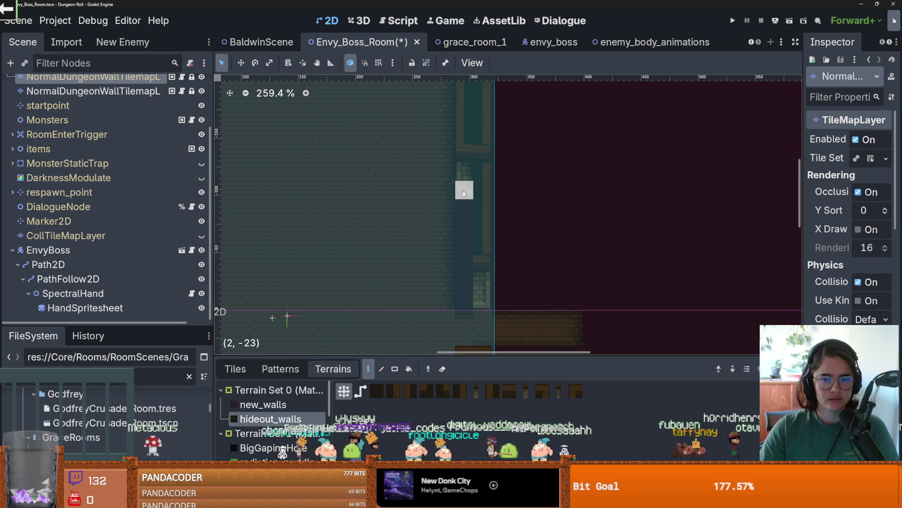
pyautogui.scroll(-2, 479, 263)
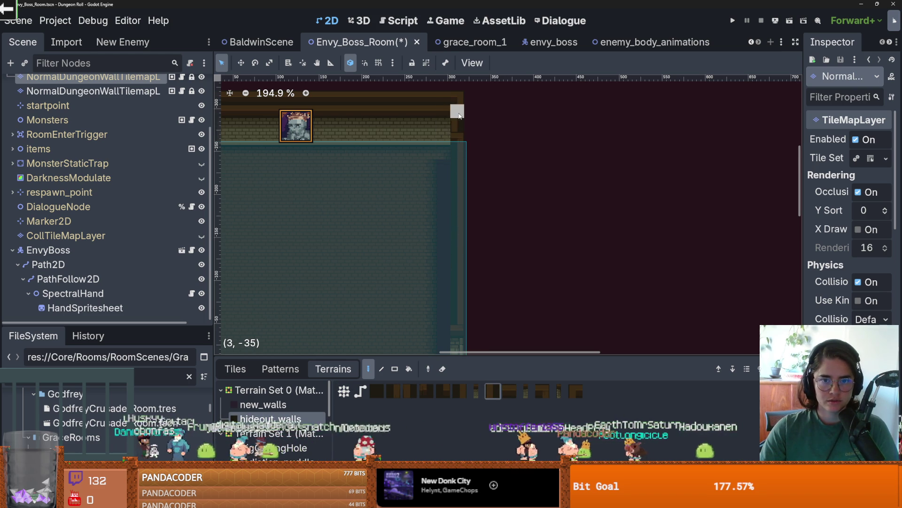
pyautogui.scroll(2, 467, 162)
pyautogui.scroll(-1, 466, 161)
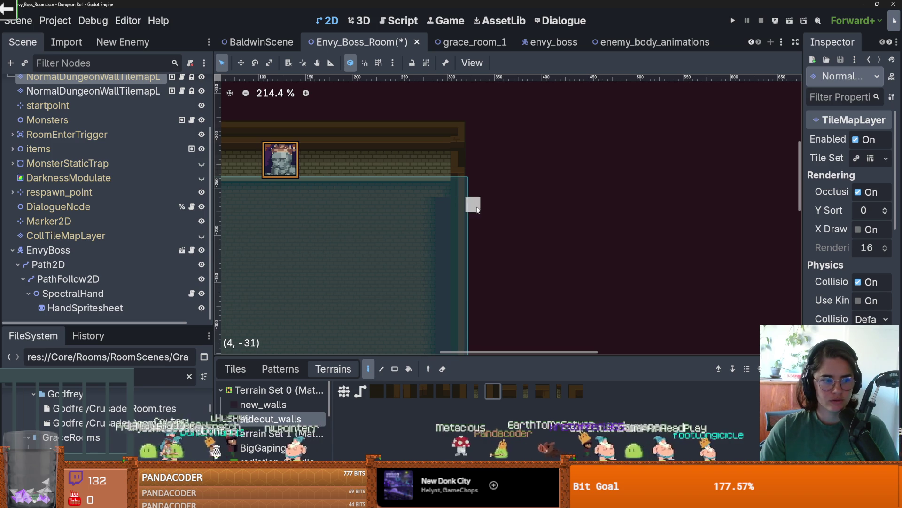
pyautogui.click(235, 369)
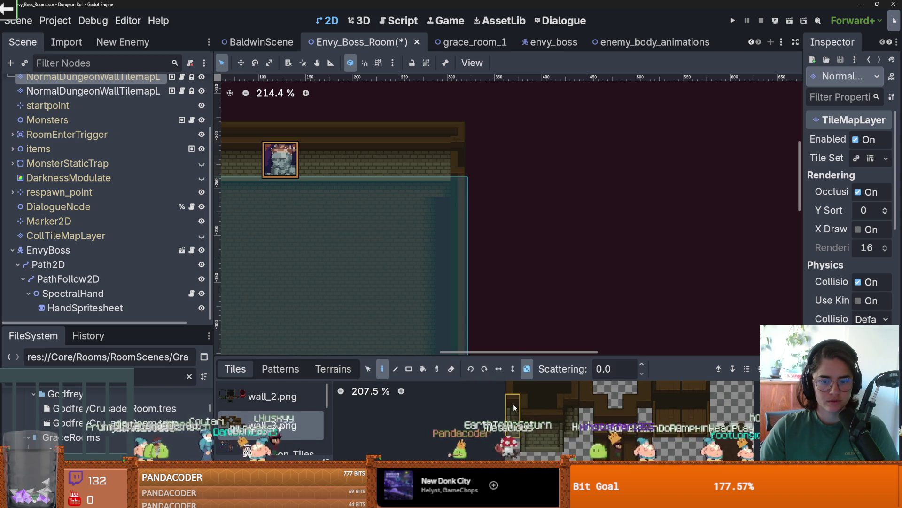
# Step: Pick the tall wall_3.png wall tiles from the TileMap atlas
pyautogui.click(509, 410)
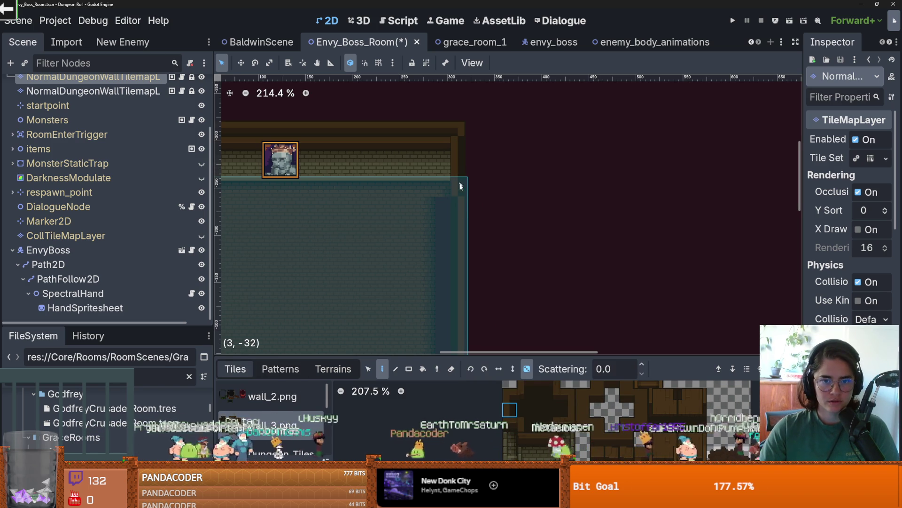
pyautogui.scroll(-3, 460, 188)
pyautogui.scroll(-5, 461, 202)
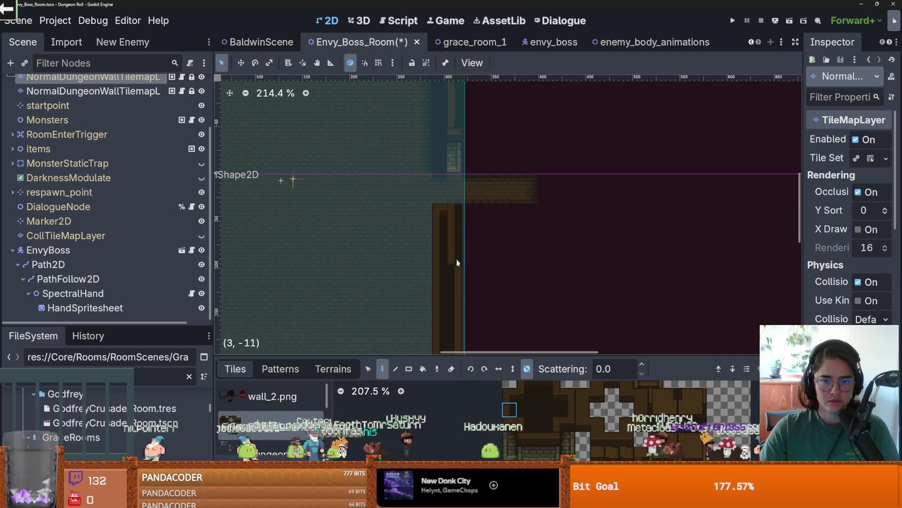
pyautogui.click(512, 425)
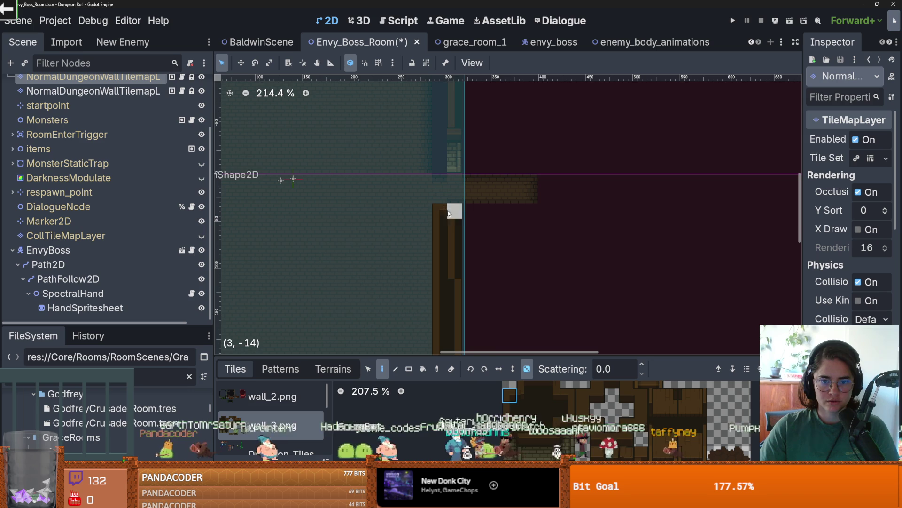
pyautogui.scroll(-3, 470, 279)
pyautogui.hscroll(2, 470, 279)
pyautogui.click(509, 397)
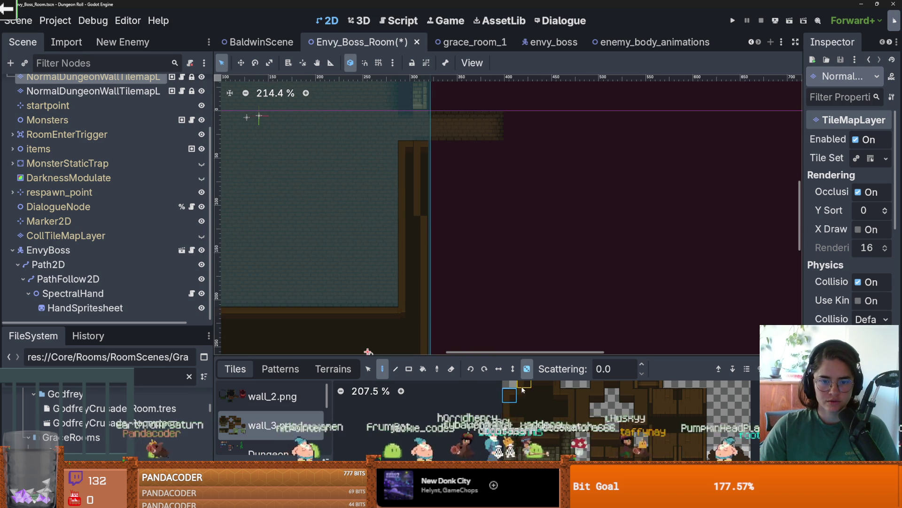
# Step: Erase floor tiles along the lower wall into a stepped floor edge
pyautogui.scroll(1, 515, 404)
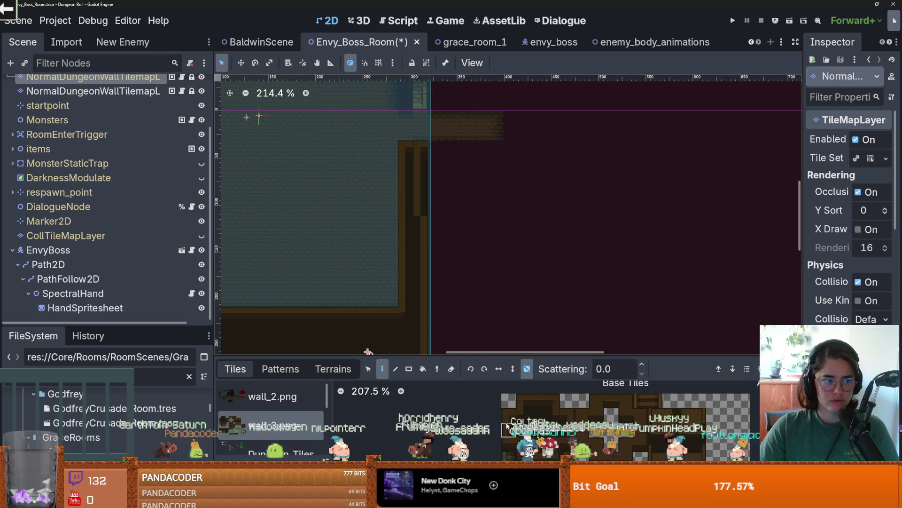
pyautogui.scroll(-2, 407, 226)
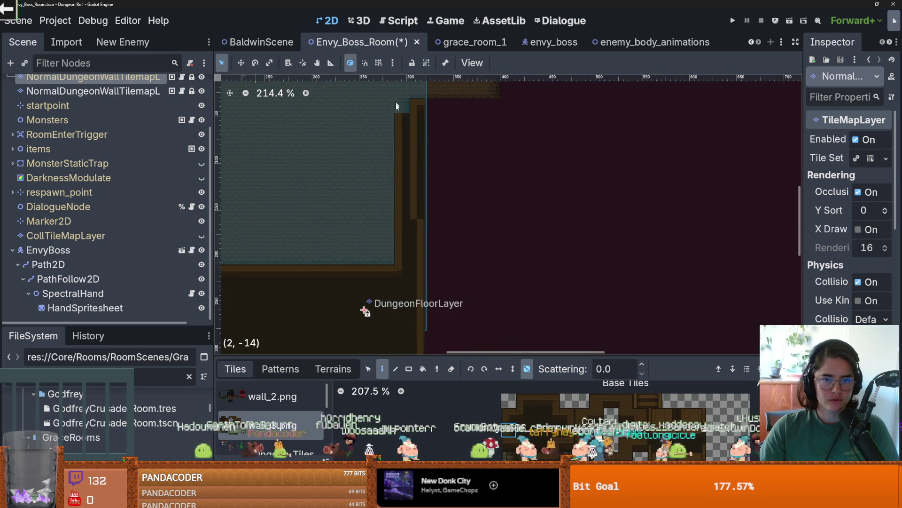
pyautogui.scroll(-4, 414, 198)
pyautogui.scroll(-3, 413, 186)
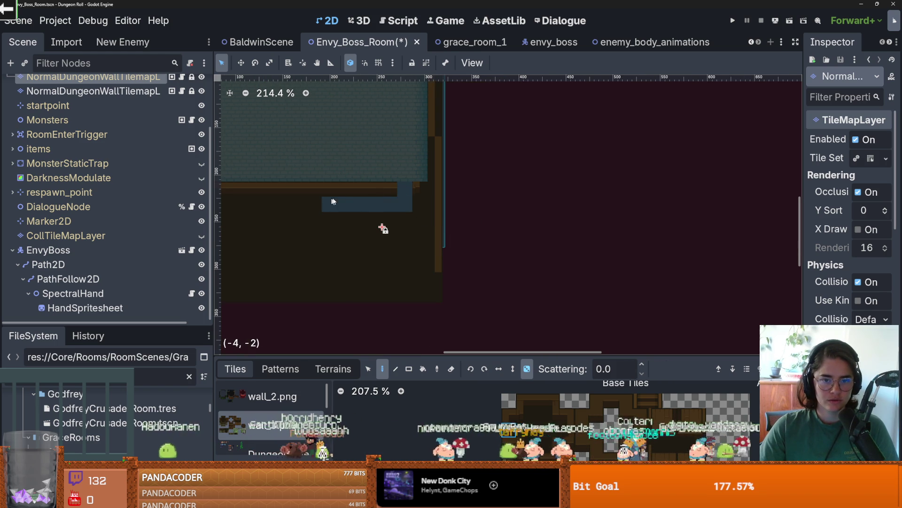
pyautogui.scroll(-5, 489, 217)
pyautogui.moveTo(494, 215)
pyautogui.mouseDown()
pyautogui.moveTo(371, 201)
pyautogui.moveTo(423, 207)
pyautogui.moveTo(366, 190)
pyautogui.moveTo(359, 236)
pyautogui.moveTo(506, 238)
pyautogui.moveTo(517, 212)
pyautogui.moveTo(484, 224)
pyautogui.moveTo(413, 213)
pyautogui.mouseUp()
# Step: Show the terrain sets and switch to rectangle terrain painting
pyautogui.scroll(1, 519, 226)
pyautogui.scroll(-1, 519, 225)
pyautogui.scroll(1, 519, 226)
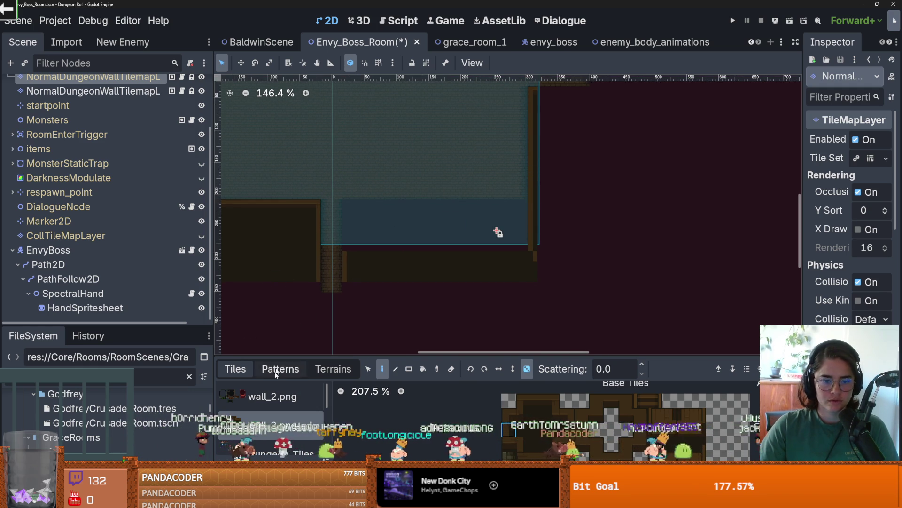
pyautogui.click(333, 369)
pyautogui.click(394, 369)
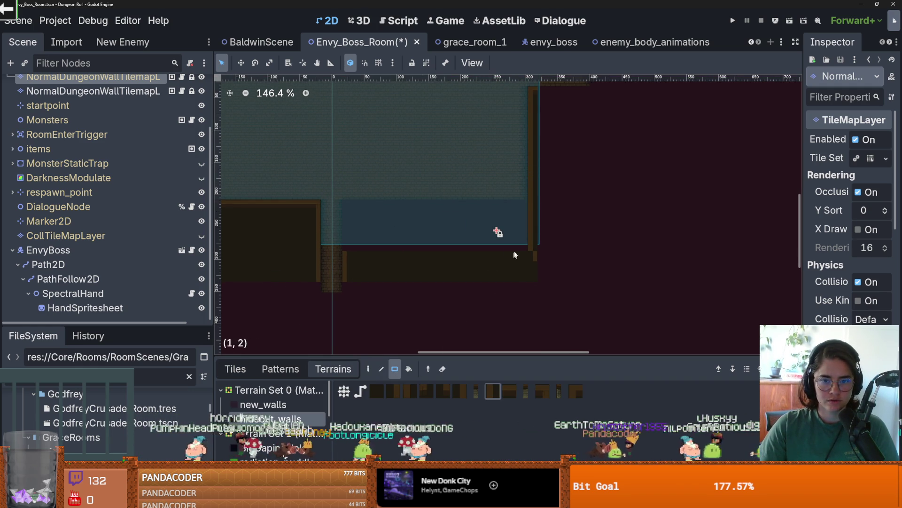
# Step: Paint a 19x4 block of wall terrain, level the wall top, and save
pyautogui.moveTo(535, 271)
pyautogui.mouseDown()
pyautogui.moveTo(350, 249)
pyautogui.moveTo(379, 238)
pyautogui.moveTo(367, 244)
pyautogui.mouseUp()
pyautogui.scroll(2, 363, 260)
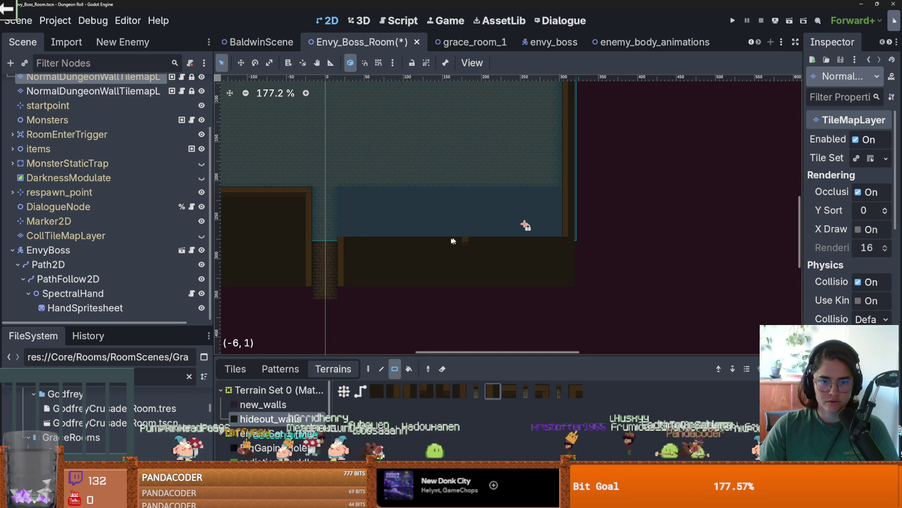
pyautogui.scroll(3, 438, 234)
pyautogui.click(433, 224)
pyautogui.hotkey('ctrl', 'z')
pyautogui.scroll(-1, 559, 218)
pyautogui.hscroll(-5, 470, 240)
pyautogui.scroll(-1, 470, 240)
pyautogui.moveTo(501, 218); pyautogui.dragTo(279, 169)
pyautogui.scroll(-1, 339, 201)
pyautogui.scroll(-1, 371, 211)
pyautogui.hotkey('ctrl', 's')
pyautogui.scroll(3, 94, 188)
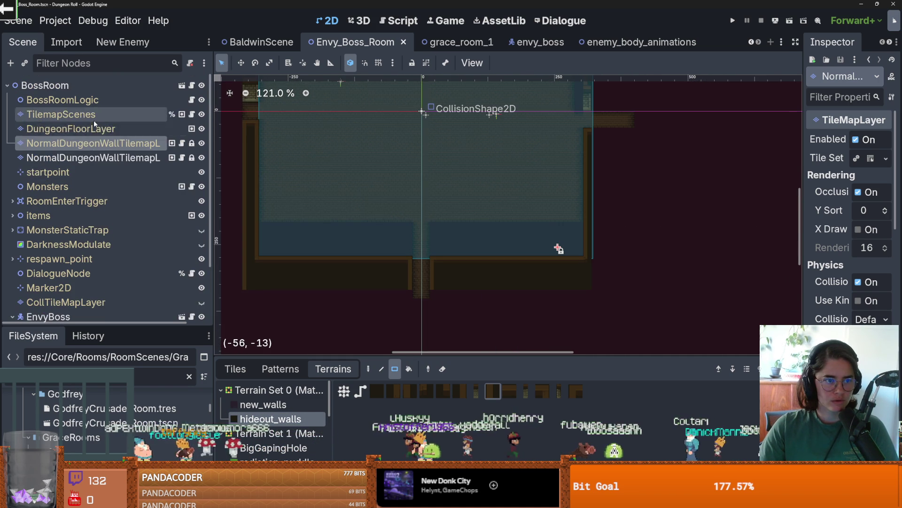
# Step: On DungeonFloorLayer, paint wood_1 floor across the room and into the left-wall gap
pyautogui.click(94, 128)
pyautogui.click(264, 448)
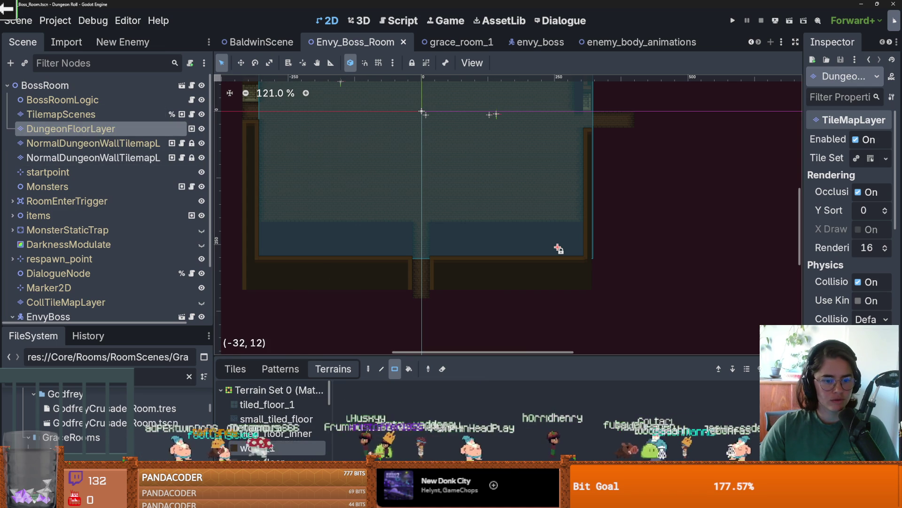
pyautogui.moveTo(418, 215)
pyautogui.mouseDown()
pyautogui.moveTo(324, 248)
pyautogui.moveTo(278, 252)
pyautogui.moveTo(484, 236)
pyautogui.moveTo(577, 253)
pyautogui.mouseUp()
pyautogui.moveTo(263, 217); pyautogui.dragTo(261, 248)
pyautogui.scroll(-1, 304, 230)
pyautogui.scroll(-2, 306, 231)
pyautogui.hotkey('ctrl', 's')
# Step: Fill the remaining missing wood_1 floor tiles and save the scene
pyautogui.scroll(3, 399, 212)
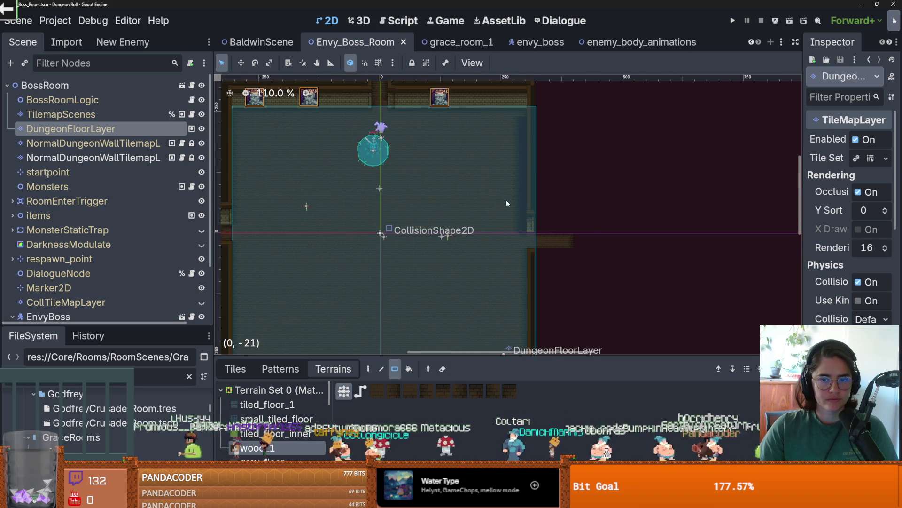
pyautogui.moveTo(588, 225); pyautogui.dragTo(560, 263)
pyautogui.moveTo(555, 240); pyautogui.dragTo(544, 239)
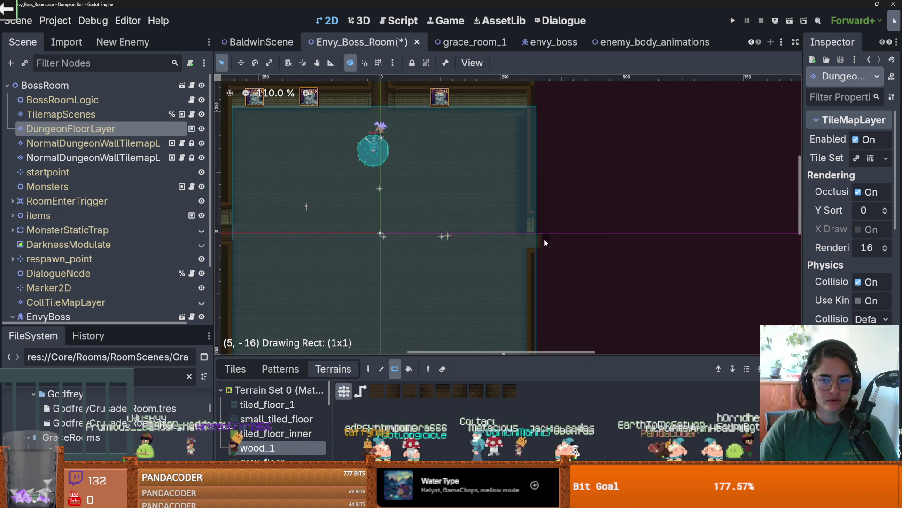
pyautogui.hotkey('ctrl', 's')
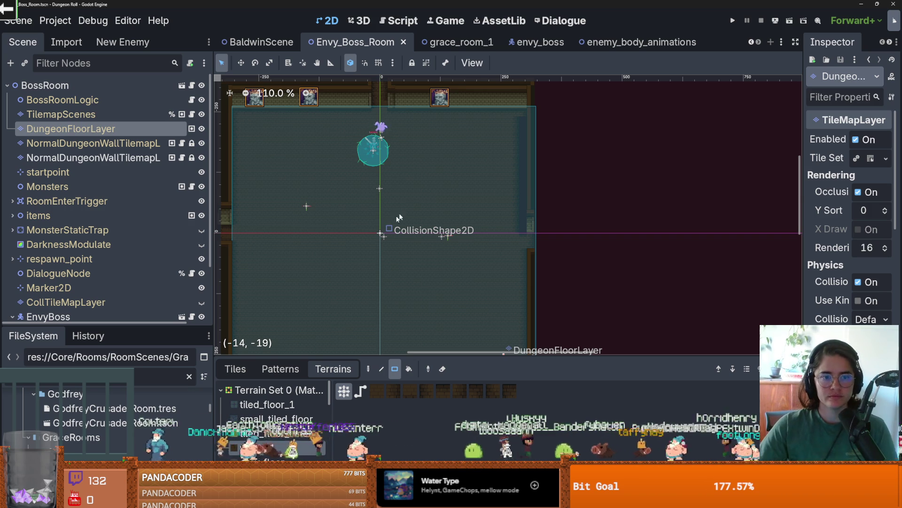
pyautogui.scroll(-3, 389, 222)
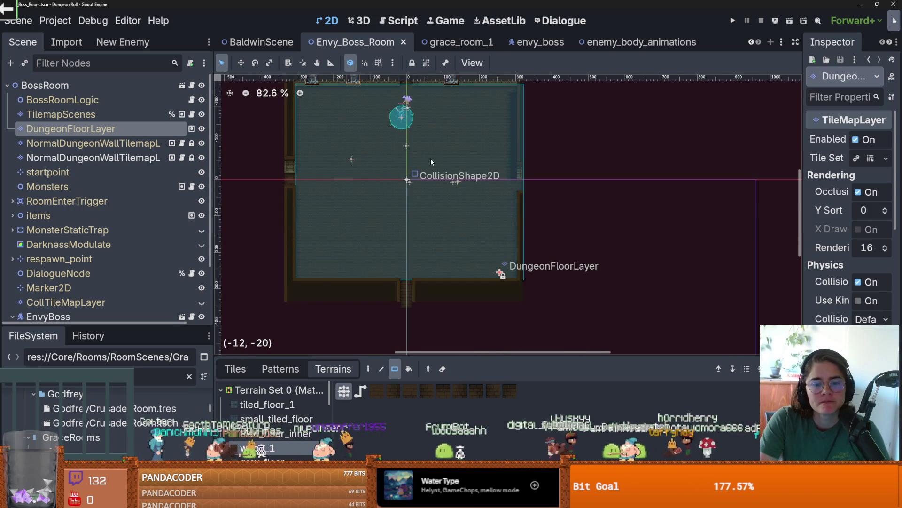
pyautogui.scroll(4, 467, 211)
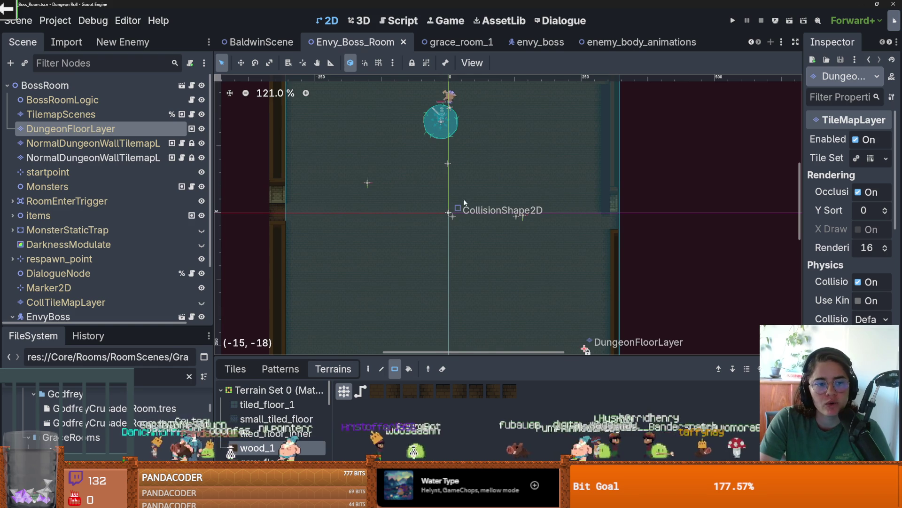
pyautogui.scroll(-2, 116, 227)
pyautogui.scroll(1, 153, 247)
pyautogui.scroll(-1, 151, 246)
# Step: Select EnvyBoss and open its envyboss.gd script
pyautogui.click(192, 250)
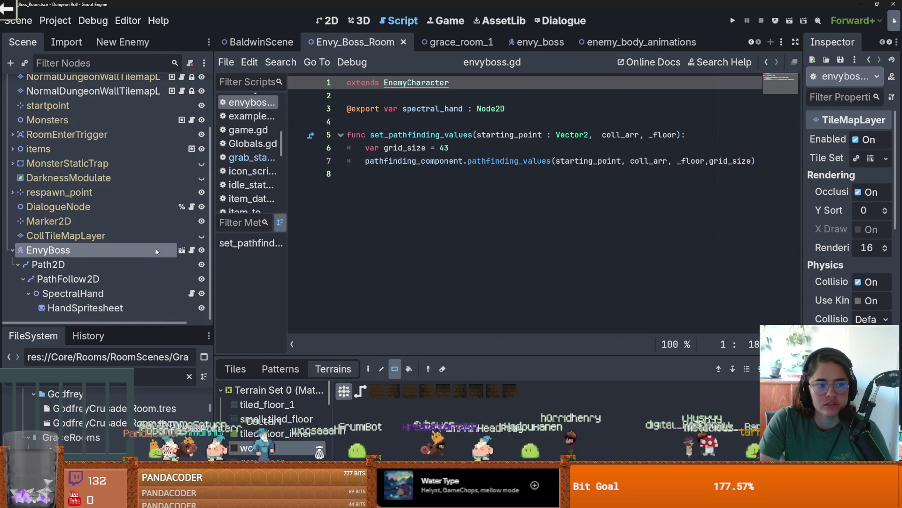
pyautogui.click(156, 252)
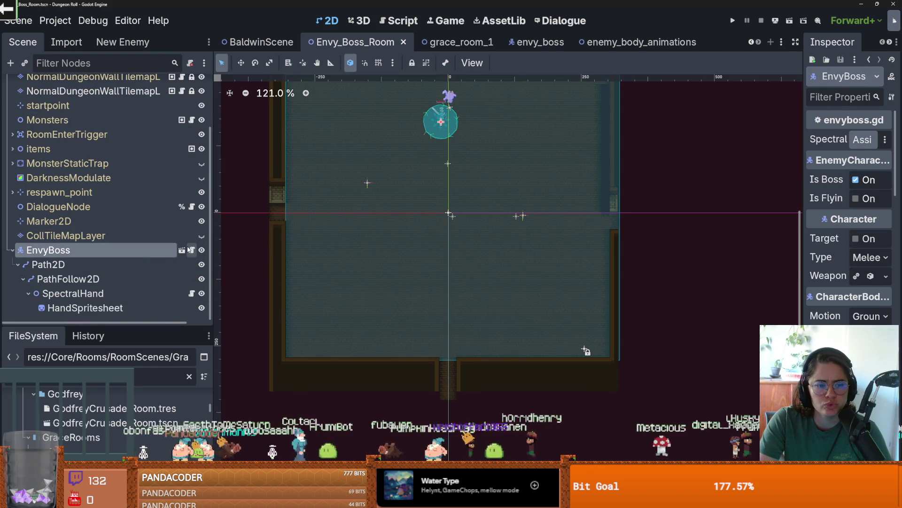
pyautogui.click(190, 249)
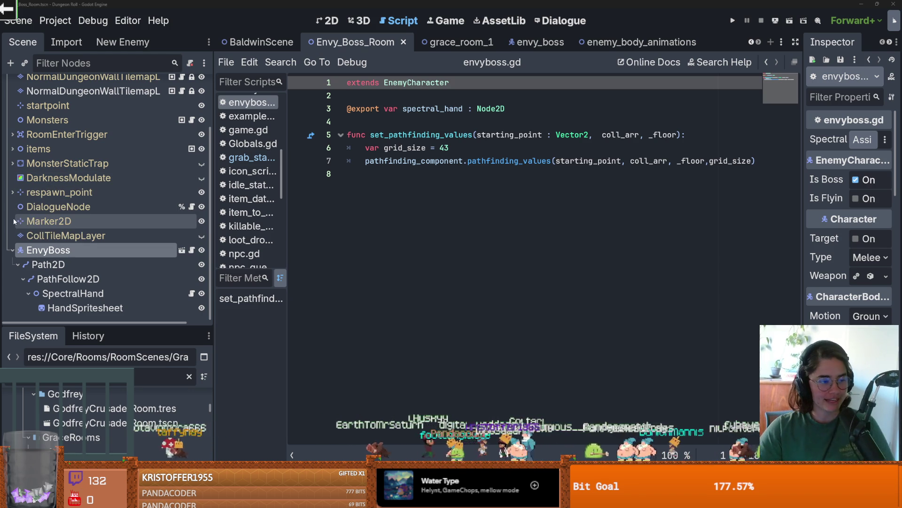
# Step: Review the end of envyboss.gd, then select the RoomEnterTrigger area
pyautogui.click(452, 208)
pyautogui.scroll(3, 125, 224)
pyautogui.scroll(-3, 126, 224)
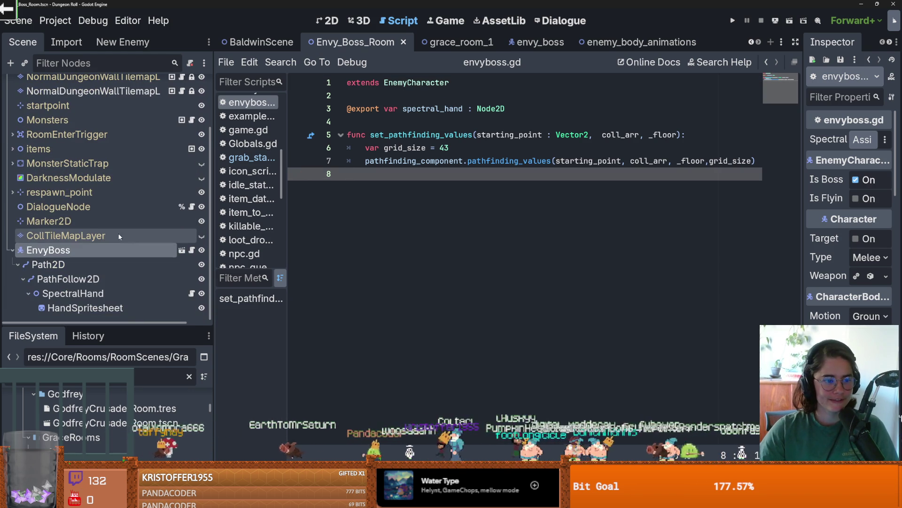
pyautogui.scroll(3, 112, 245)
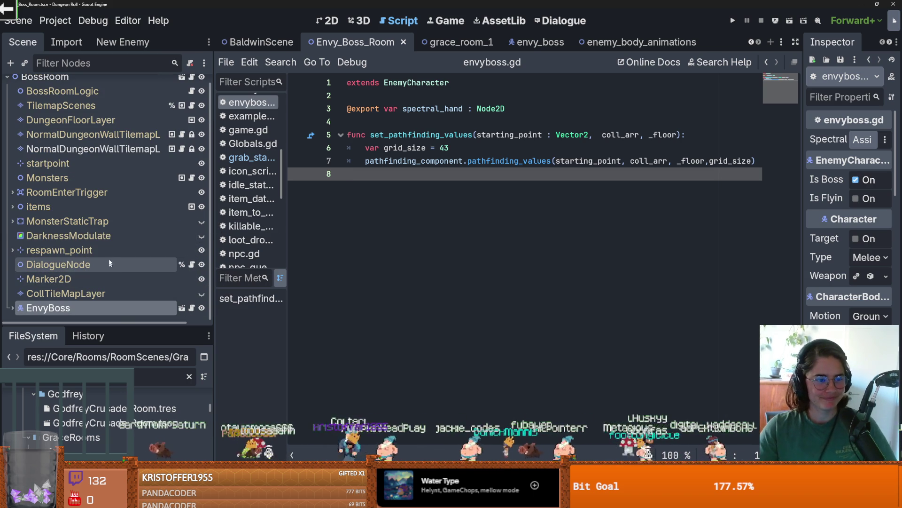
pyautogui.click(52, 192)
# Step: Expand RoomEnterTrigger and open the Monsters node's script
pyautogui.click(13, 192)
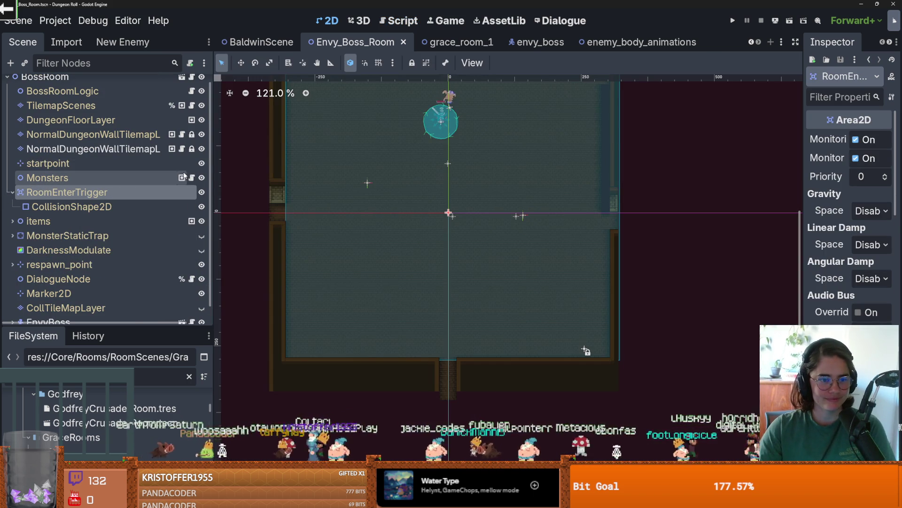
pyautogui.click(191, 177)
pyautogui.scroll(-6, 459, 287)
pyautogui.scroll(-12, 459, 287)
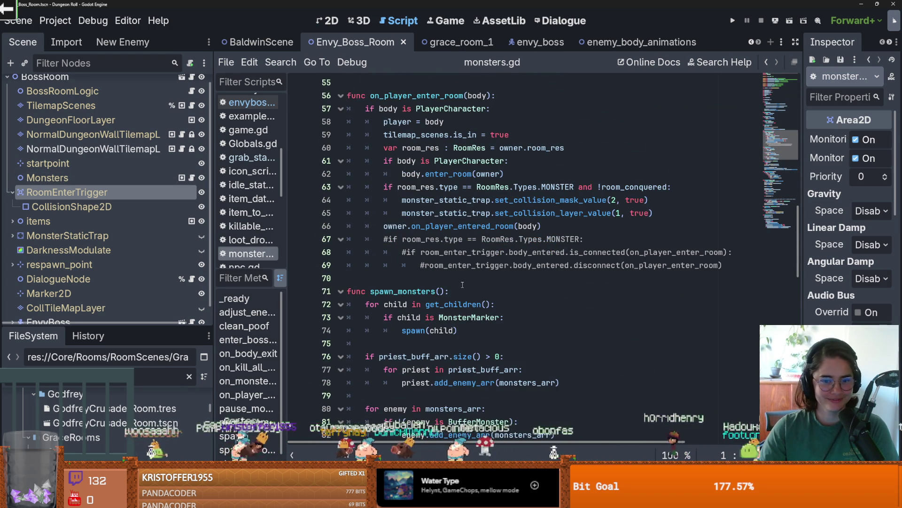
pyautogui.scroll(-7, 463, 284)
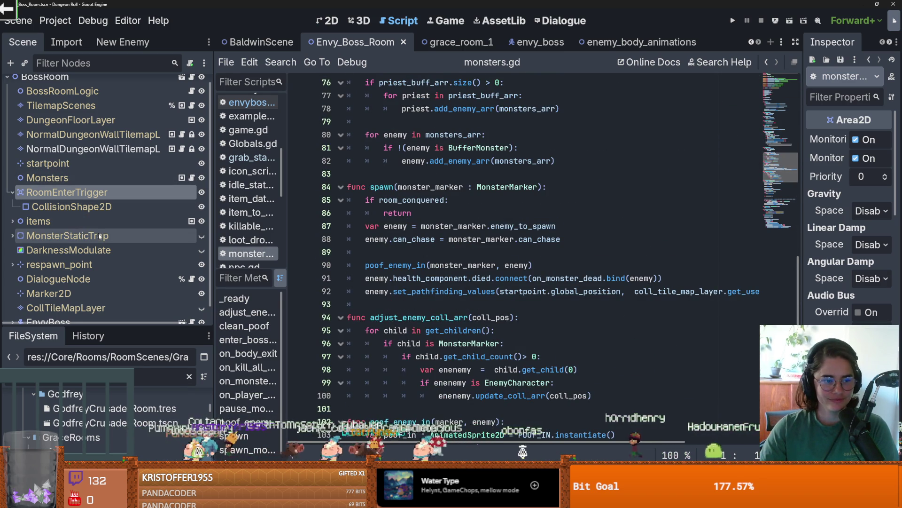
# Step: Make MonsterStaticTrap visible and expand it to show its collision shapes
pyautogui.click(201, 235)
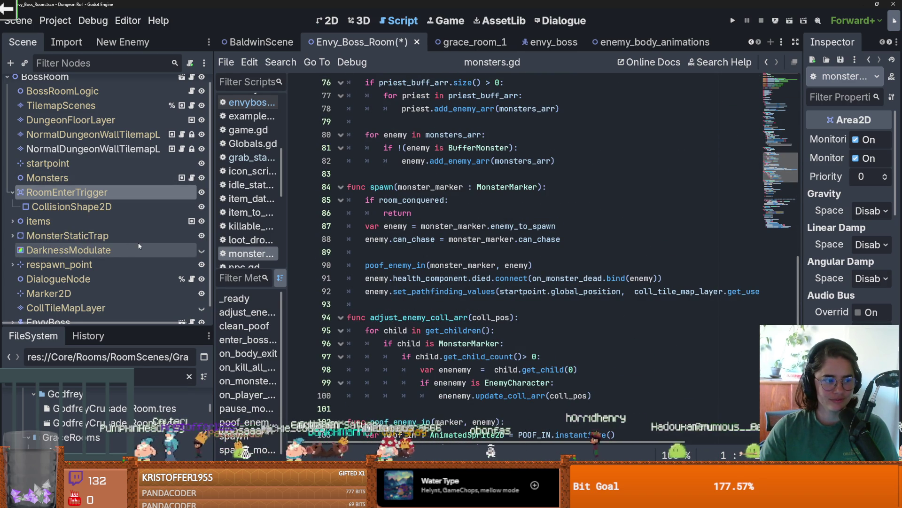
pyautogui.click(12, 235)
pyautogui.scroll(-3, 121, 244)
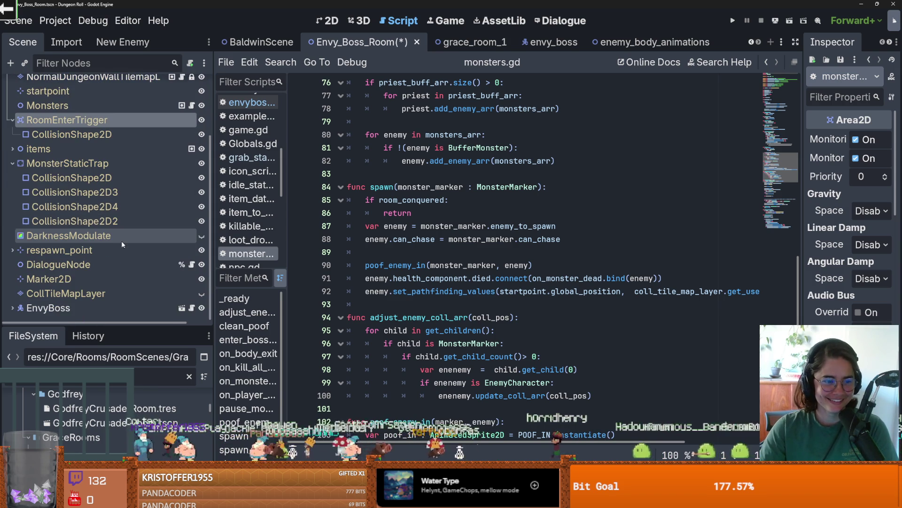
pyautogui.scroll(4, 132, 262)
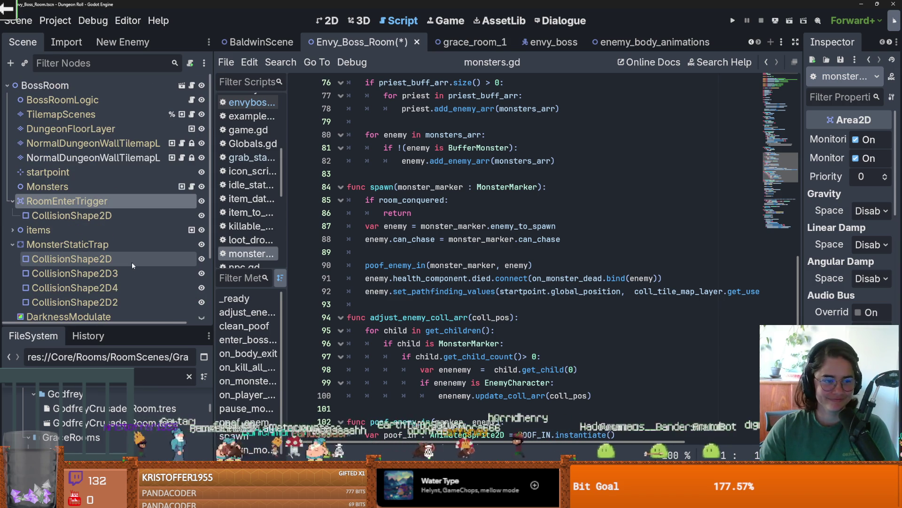
pyautogui.click(98, 171)
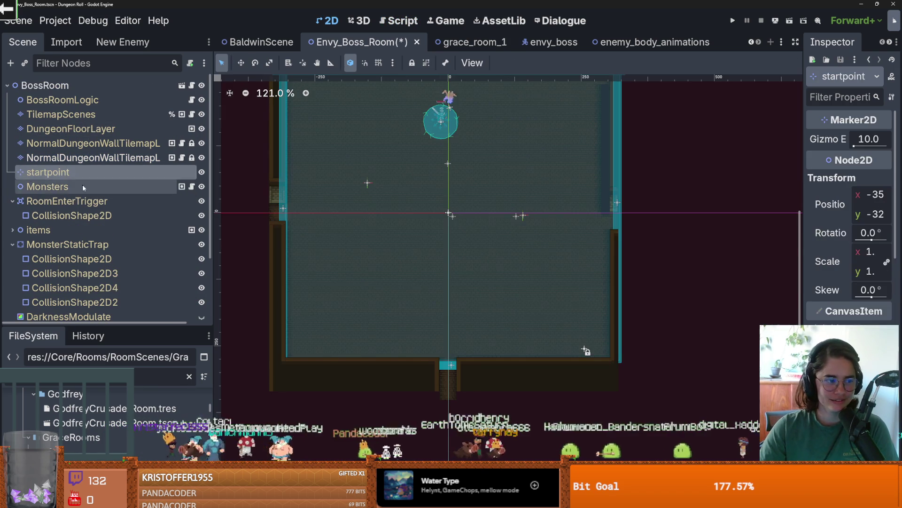
# Step: Select Monsters and inspect the trap's left-wall collision shape in the scene tree
pyautogui.click(83, 187)
pyautogui.scroll(-1, 515, 291)
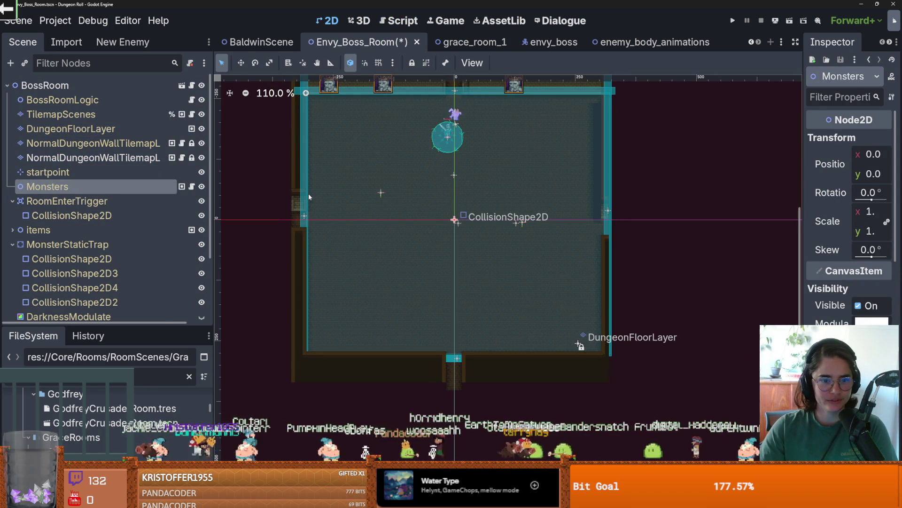
pyautogui.click(301, 235)
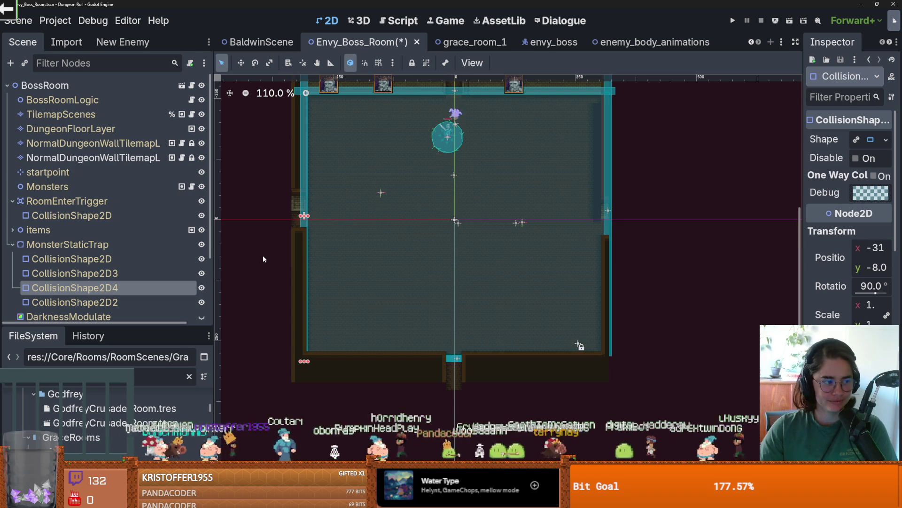
pyautogui.click(12, 244)
pyautogui.click(12, 230)
pyautogui.click(12, 230)
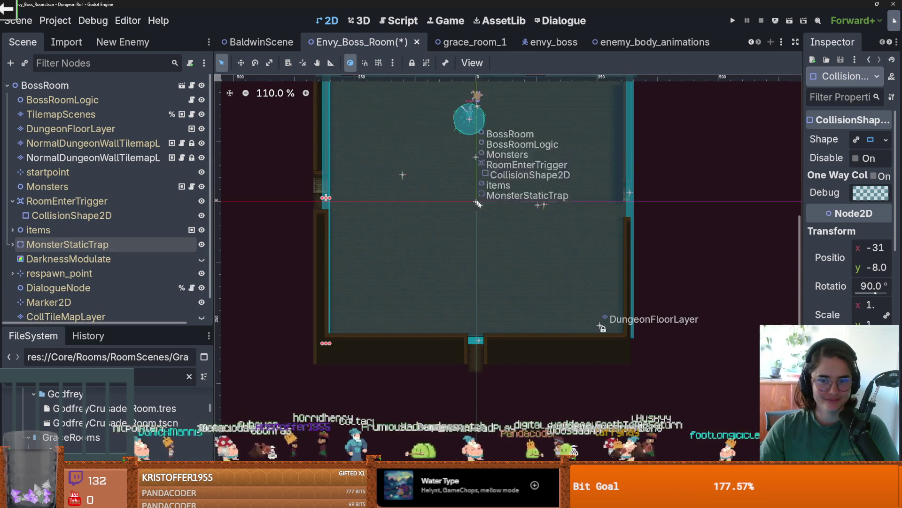
pyautogui.scroll(4, 498, 241)
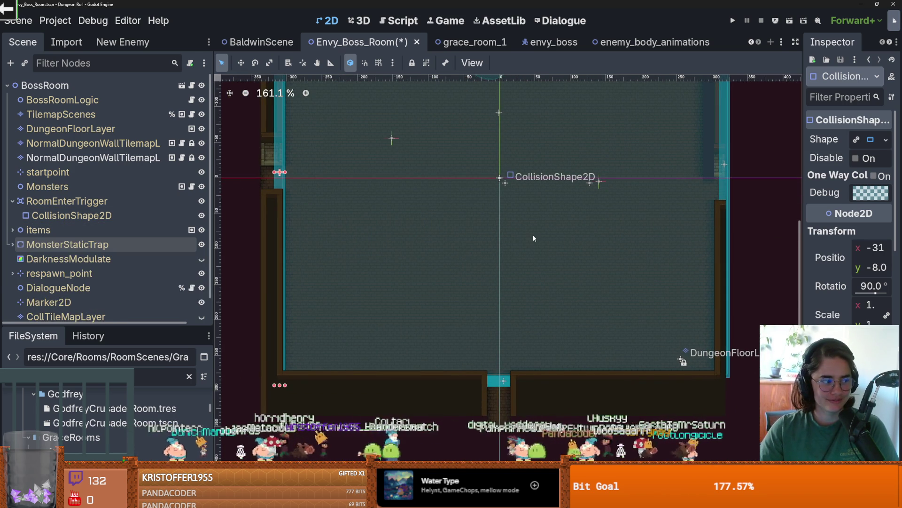
pyautogui.scroll(-1, 369, 260)
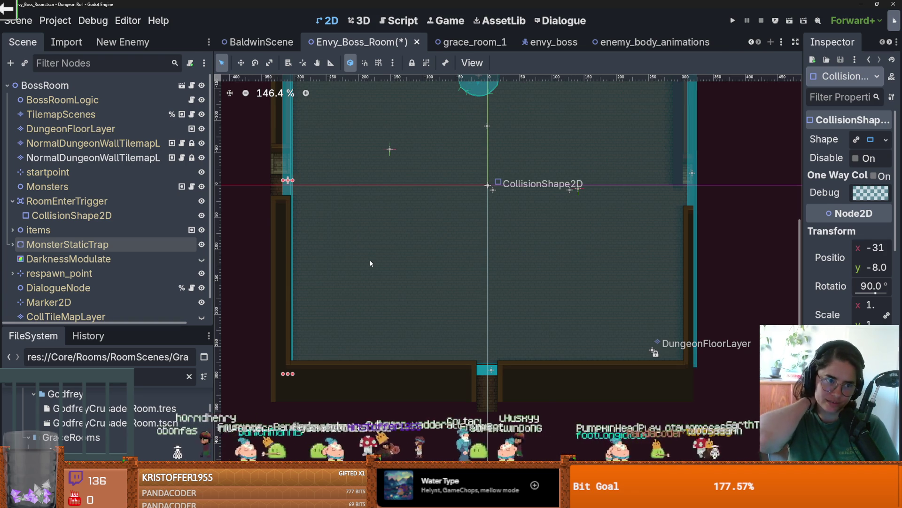
pyautogui.scroll(-1, 91, 227)
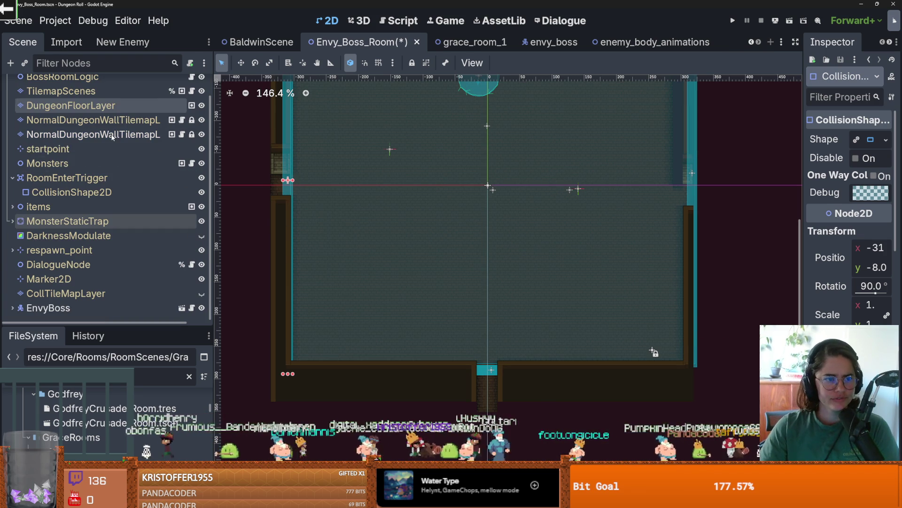
# Step: Inspect the MonsterStaticTrap and RoomEnterTrigger shapes, then open monsters.gd
pyautogui.click(14, 221)
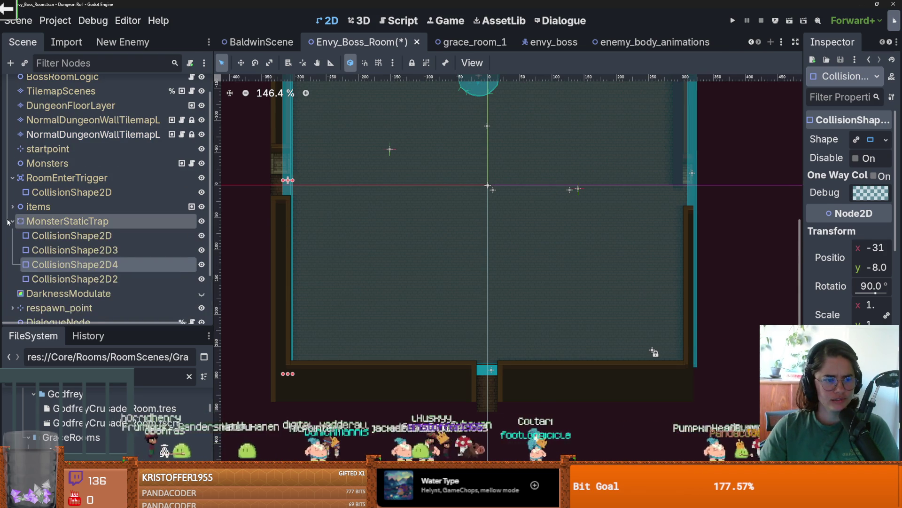
pyautogui.doubleClick(66, 221)
pyautogui.click(13, 221)
pyautogui.click(586, 241)
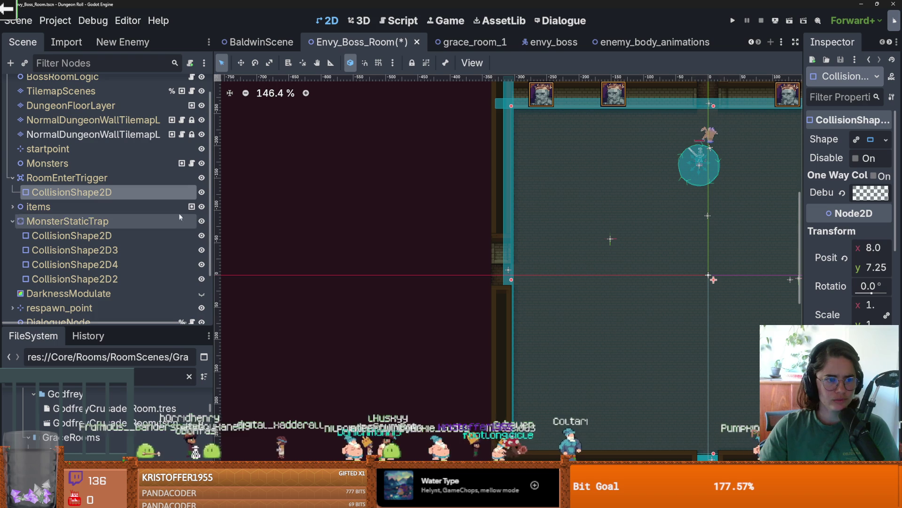
pyautogui.scroll(1, 157, 177)
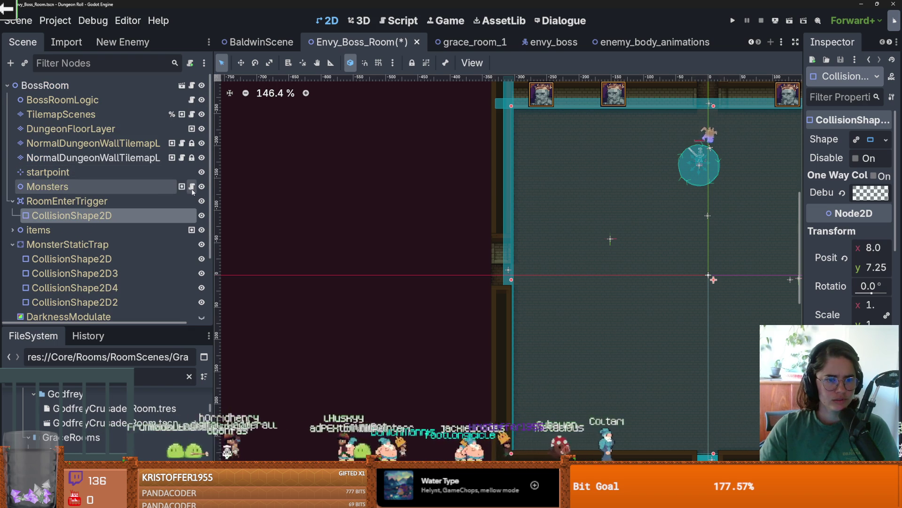
pyautogui.click(191, 186)
pyautogui.scroll(15, 581, 241)
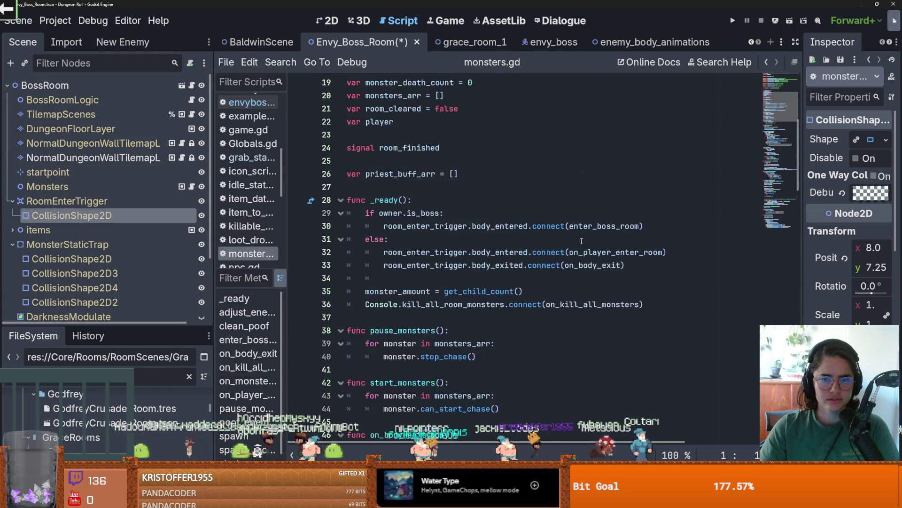
# Step: Trace room_enter_trigger's body_entered connection to the enter_boss_room definition
pyautogui.doubleClick(435, 148)
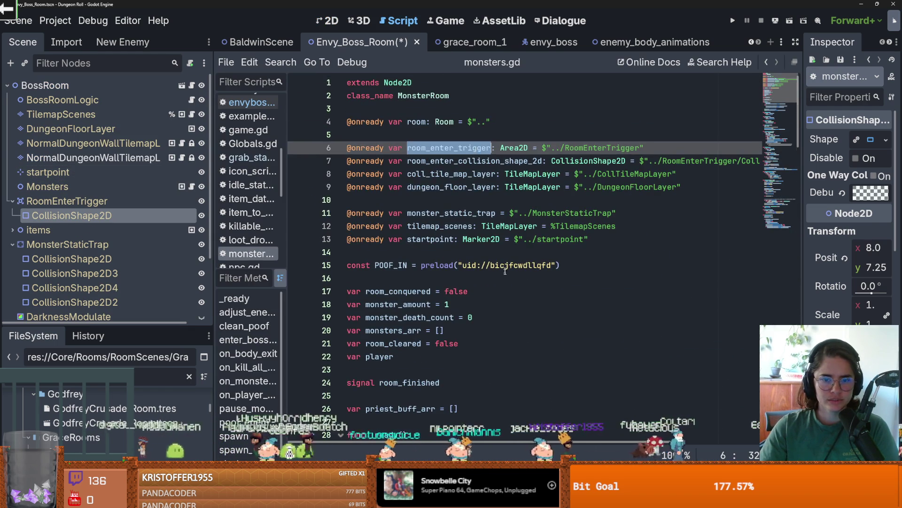
pyautogui.scroll(-5, 433, 223)
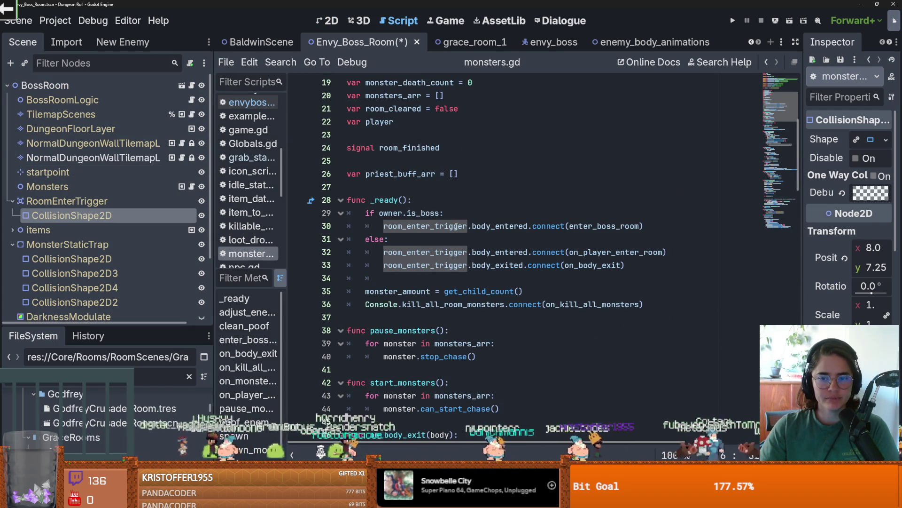
pyautogui.doubleClick(500, 226)
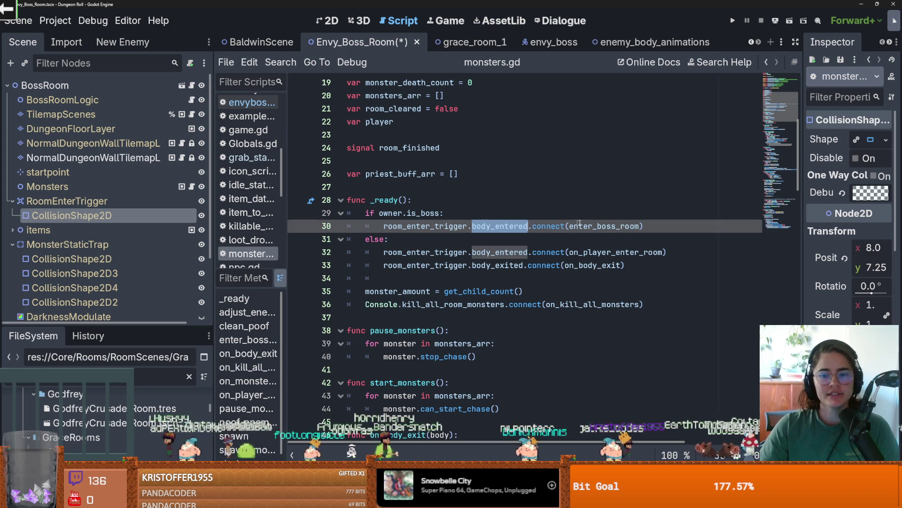
pyautogui.doubleClick(584, 226)
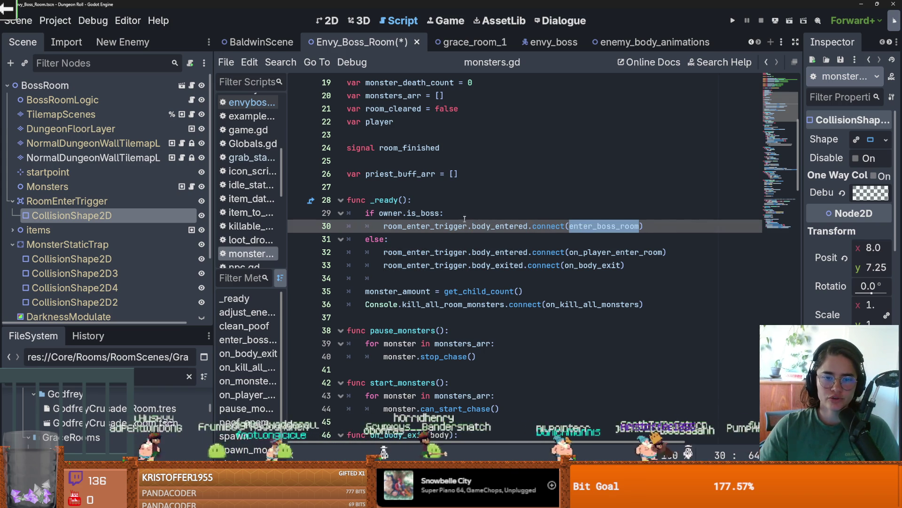
pyautogui.hotkey('ctrl', 'f')
pyautogui.press('Return')
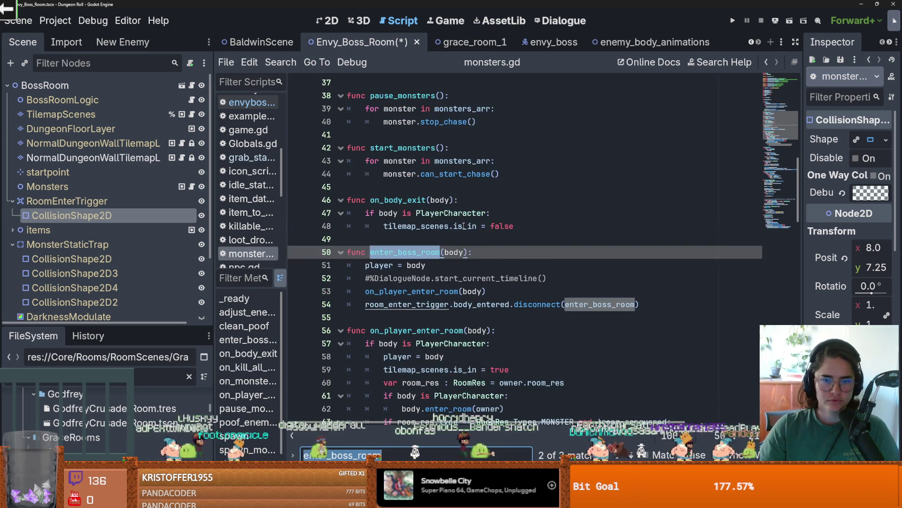
# Step: Follow the on_player_enter_room call through its matches in monsters.gd
pyautogui.scroll(-1, 464, 226)
pyautogui.click(464, 226)
pyautogui.click(462, 252)
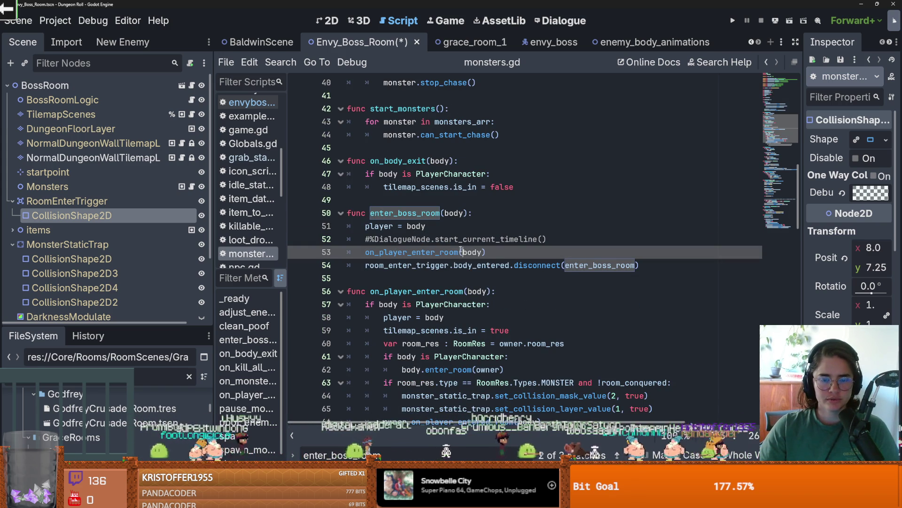
pyautogui.doubleClick(393, 226)
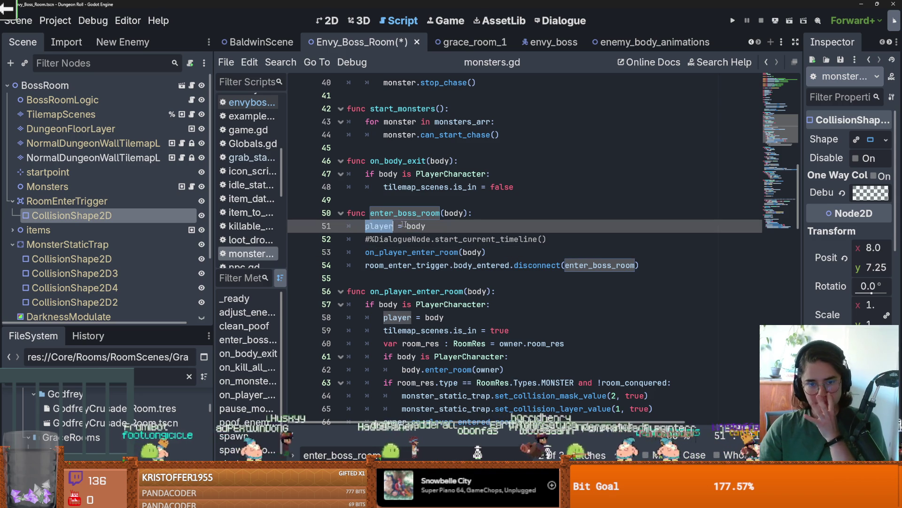
pyautogui.doubleClick(434, 252)
pyautogui.scroll(-2, 434, 250)
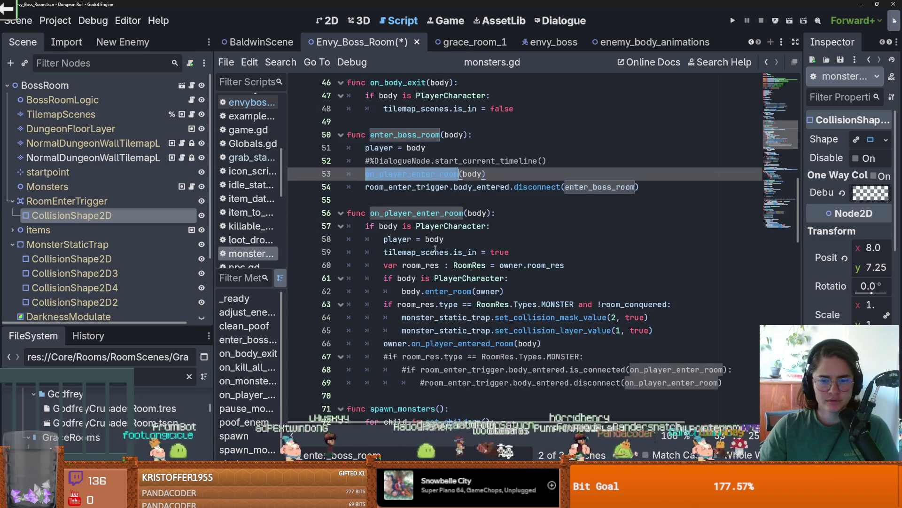
pyautogui.hotkey('ctrl', 'f')
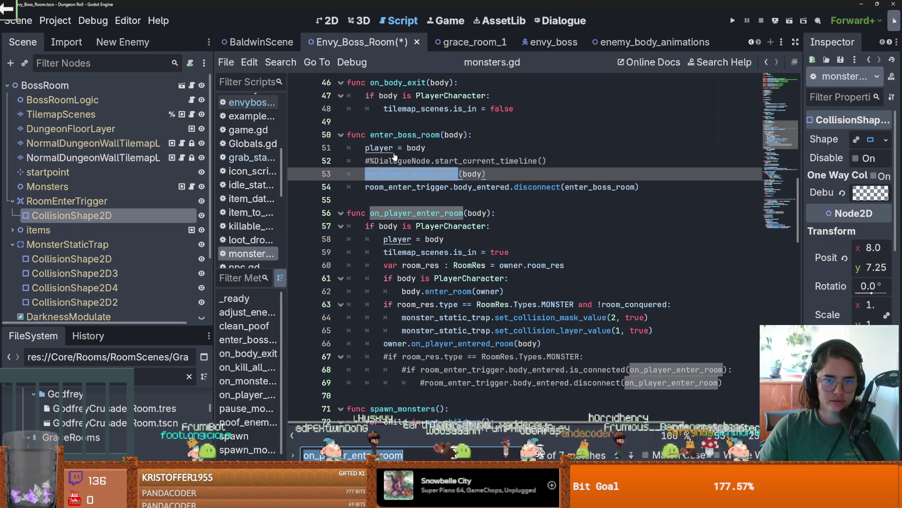
pyautogui.press('Return')
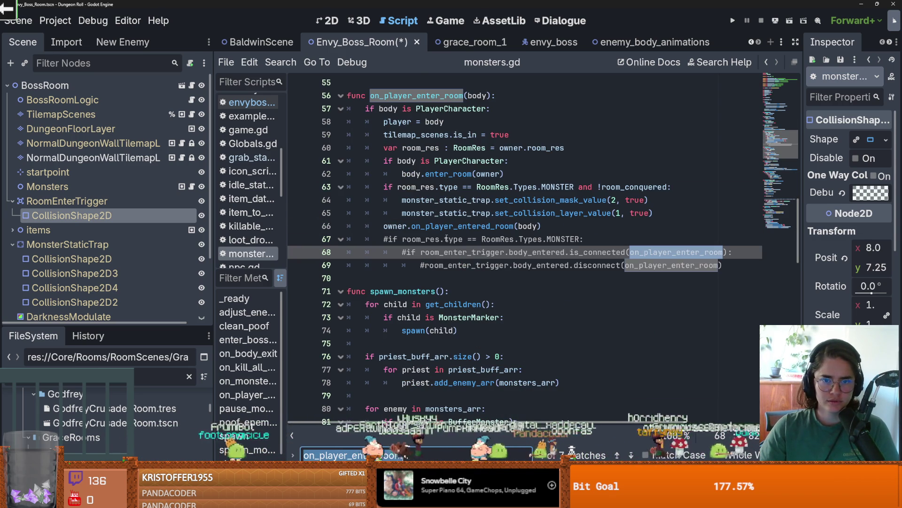
pyautogui.press('Return')
pyautogui.press('Return')
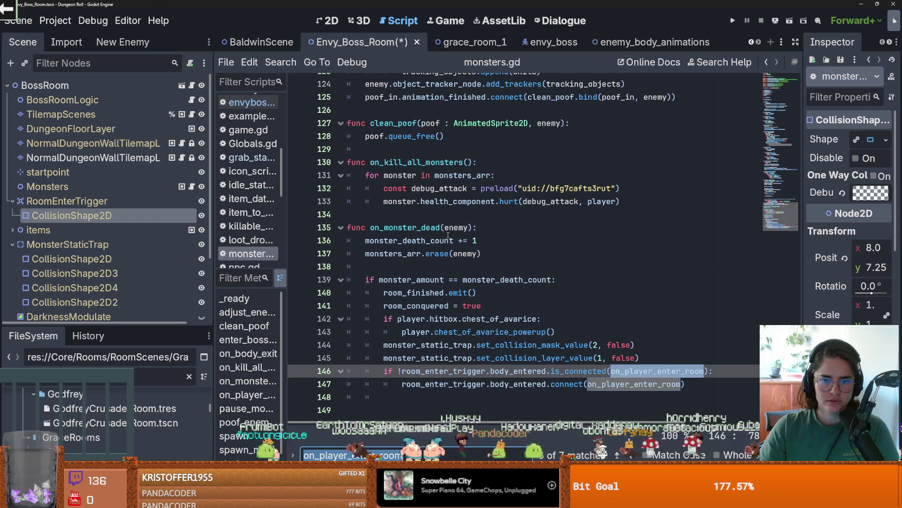
pyautogui.press('Return')
pyautogui.press('Return')
pyautogui.press('Return')
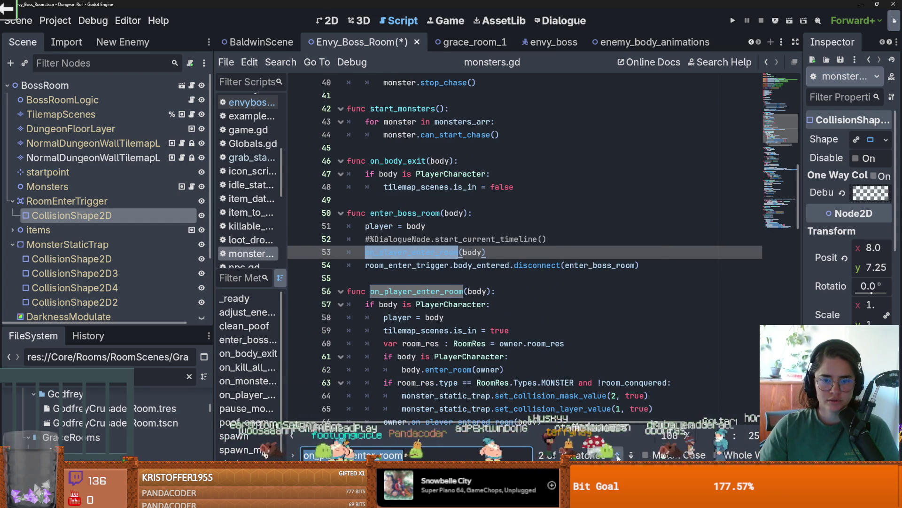
# Step: Review the commented dialogue call on line 52, then open the Dialogue editor
pyautogui.click(617, 456)
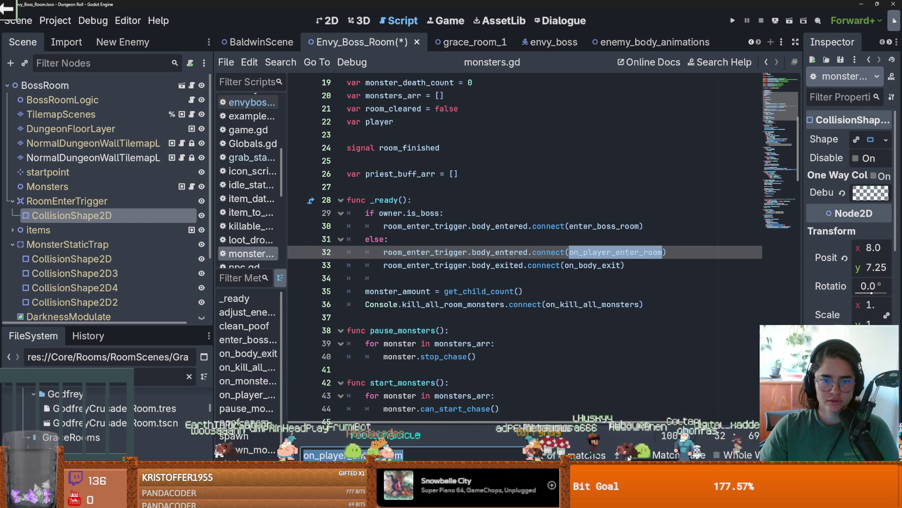
pyautogui.click(629, 456)
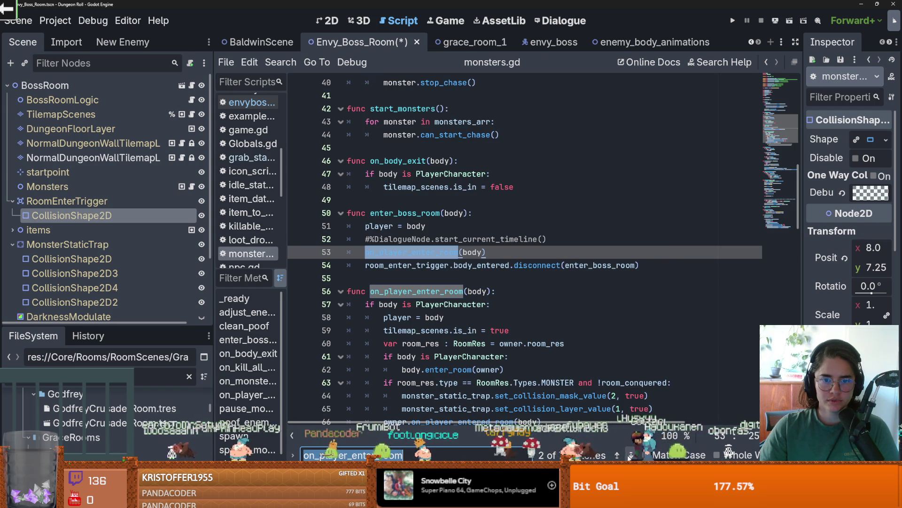
pyautogui.click(629, 456)
pyautogui.click(449, 238)
pyautogui.press('Home')
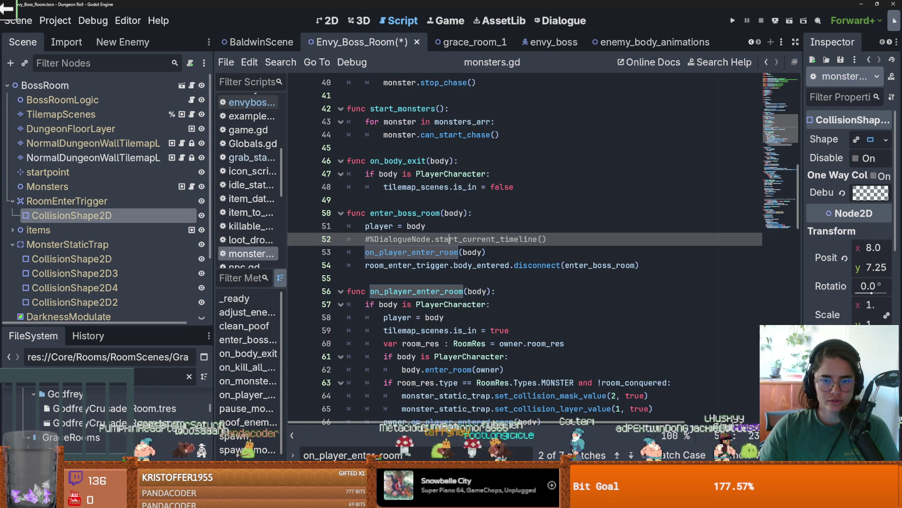
pyautogui.moveTo(435, 239); pyautogui.dragTo(548, 239)
pyautogui.click(509, 249)
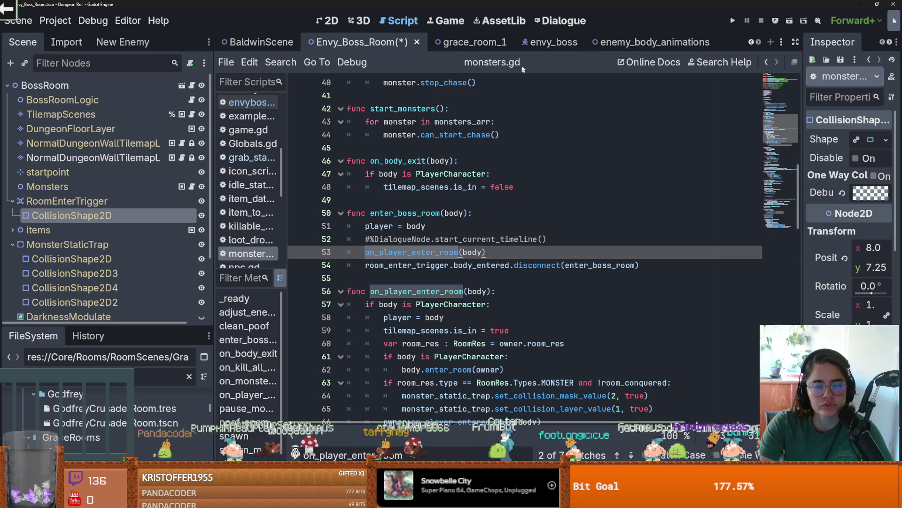
pyautogui.click(552, 20)
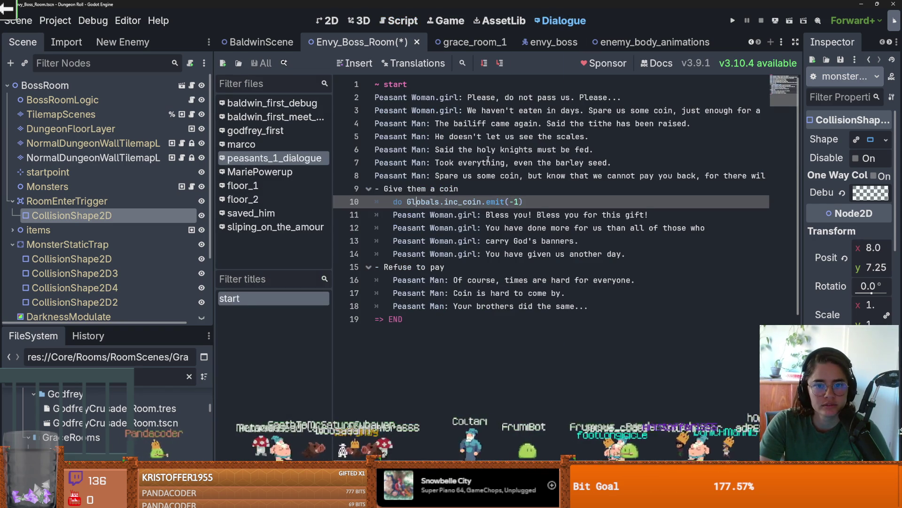
# Step: Browse the peasants_1_dialogue text and save the scene
pyautogui.click(459, 164)
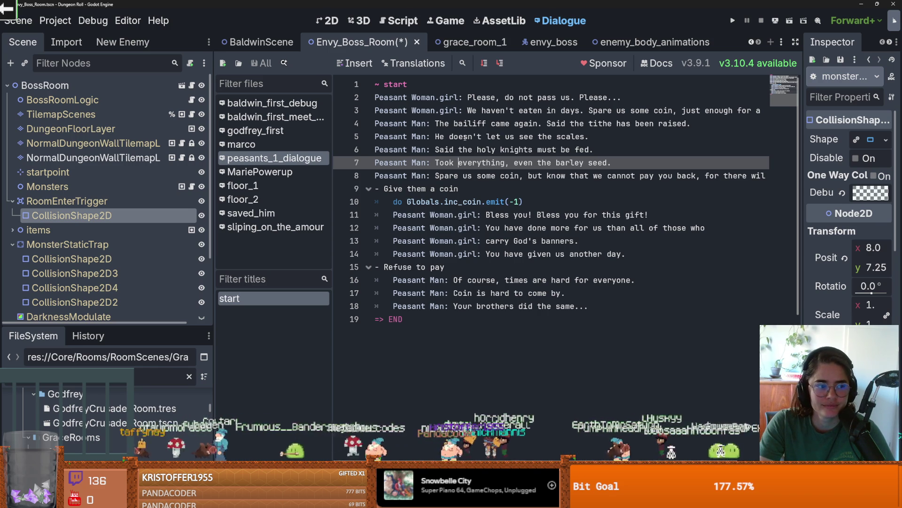
pyautogui.click(465, 137)
pyautogui.hotkey('ctrl', 'a')
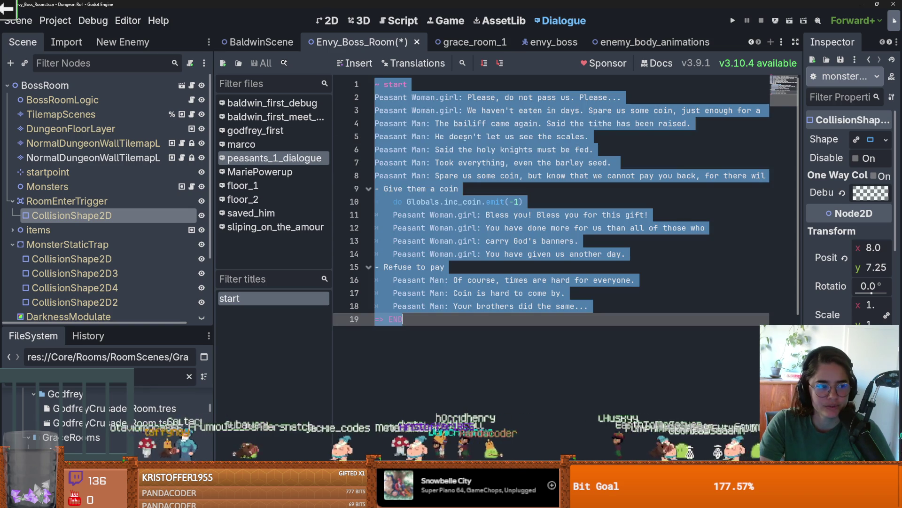
pyautogui.click(513, 190)
pyautogui.hotkey('ctrl', 's')
pyautogui.scroll(-1, 495, 182)
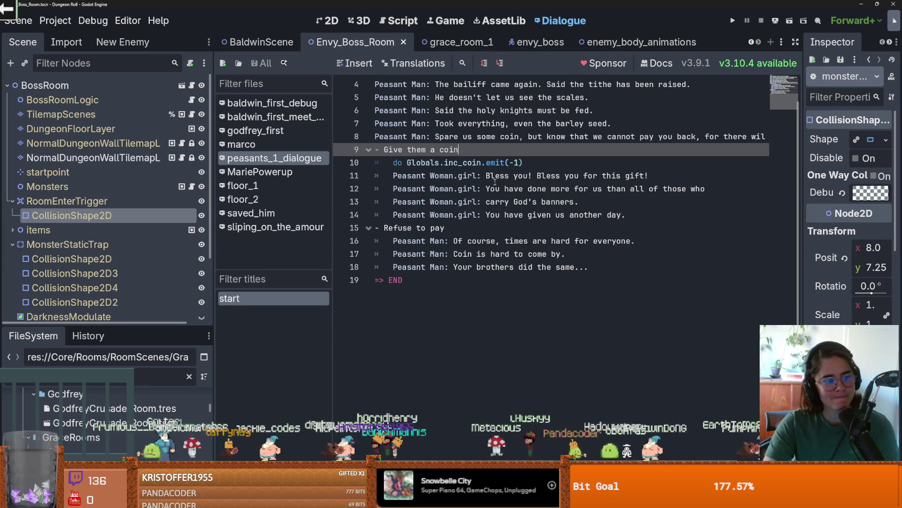
pyautogui.press('Left')
pyautogui.hotkey('ctrl', 's')
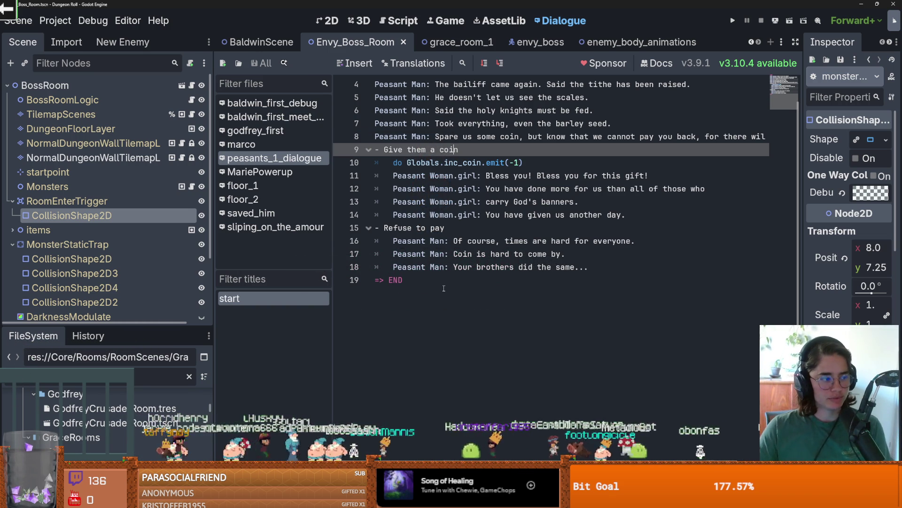
# Step: Review the dialogue down to END, then collapse the RoomEnterTrigger node
pyautogui.click(472, 279)
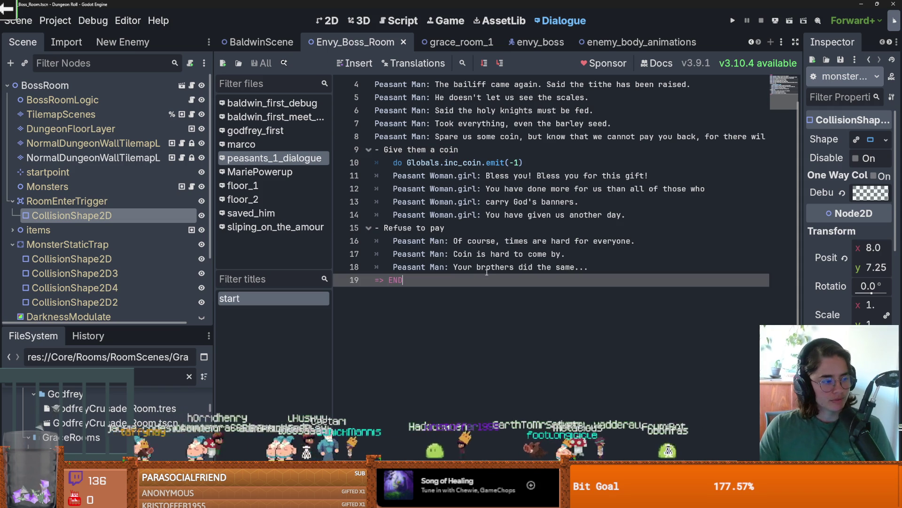
pyautogui.scroll(1, 492, 269)
pyautogui.scroll(-3, 489, 268)
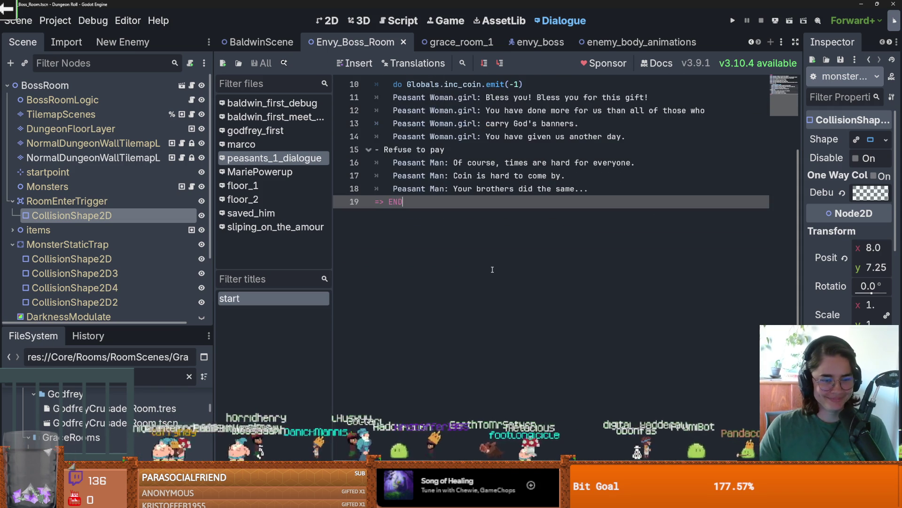
pyautogui.scroll(1, 423, 256)
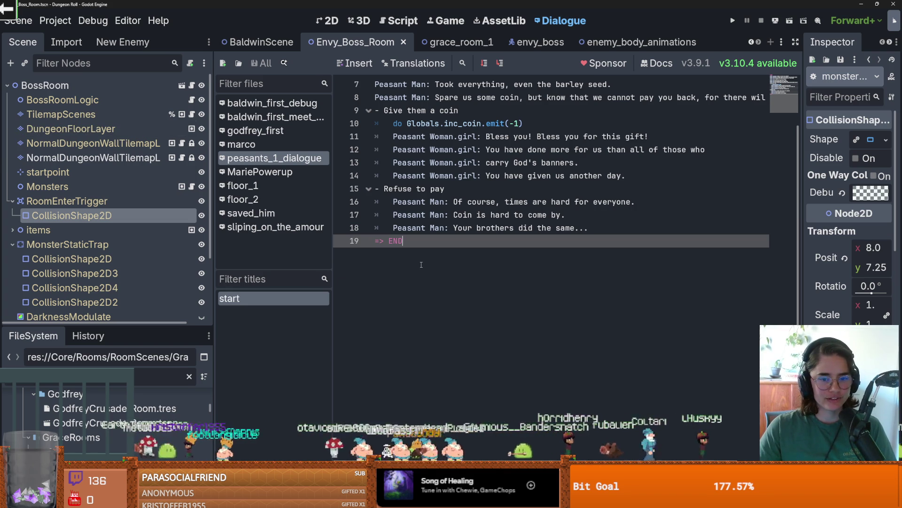
pyautogui.scroll(2, 451, 255)
pyautogui.click(440, 189)
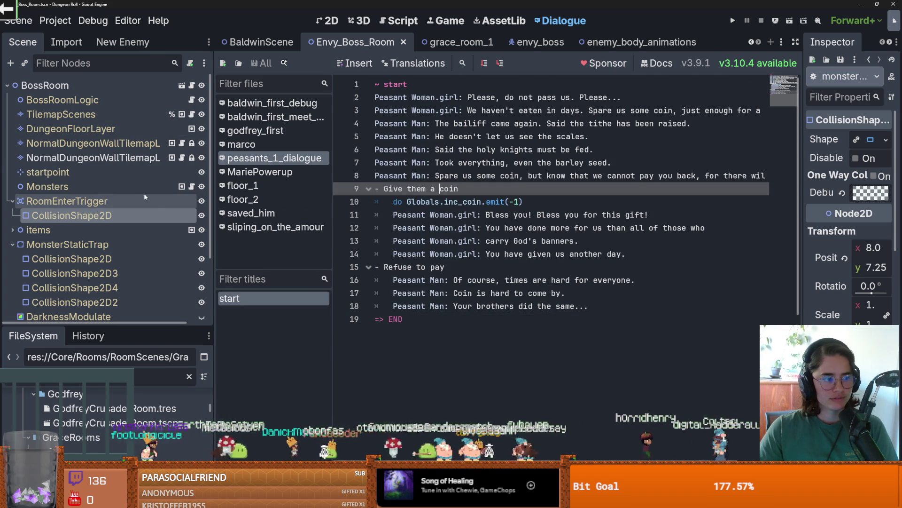
pyautogui.click(12, 201)
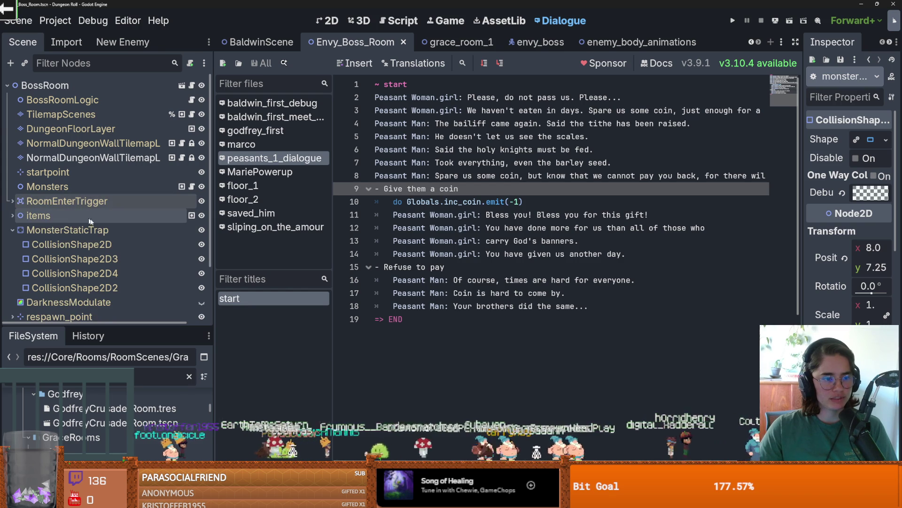
# Step: Collapse MonsterStaticTrap, save the boss room, and enlarge the Scene tree
pyautogui.click(12, 230)
pyautogui.hotkey('ctrl', 's')
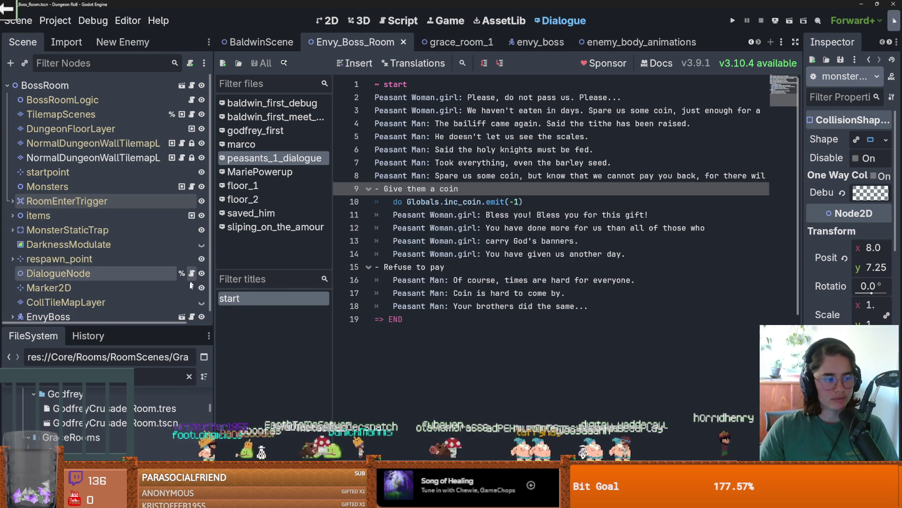
pyautogui.hscroll(1, 134, 325)
pyautogui.moveTo(135, 326); pyautogui.dragTo(133, 364)
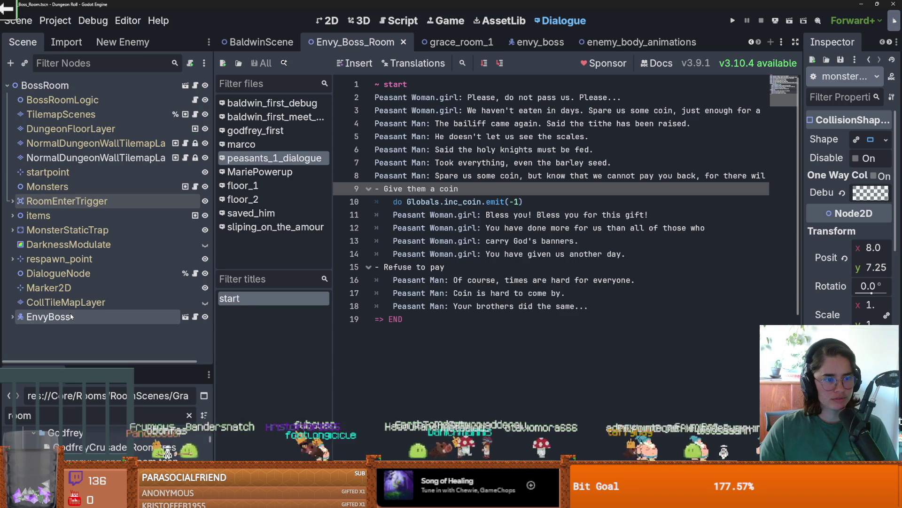
# Step: Review the peasant dialogue, then open the baldwin_first_debug dialogue
pyautogui.click(484, 240)
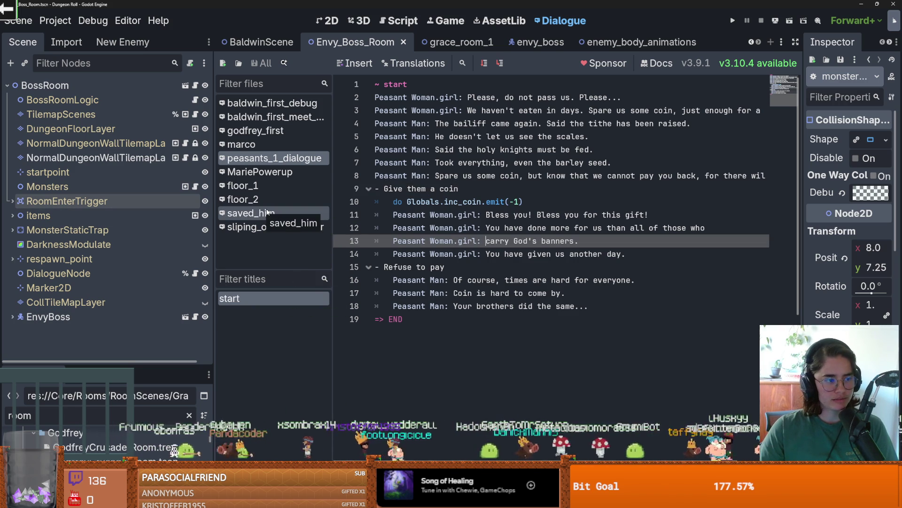
pyautogui.click(513, 228)
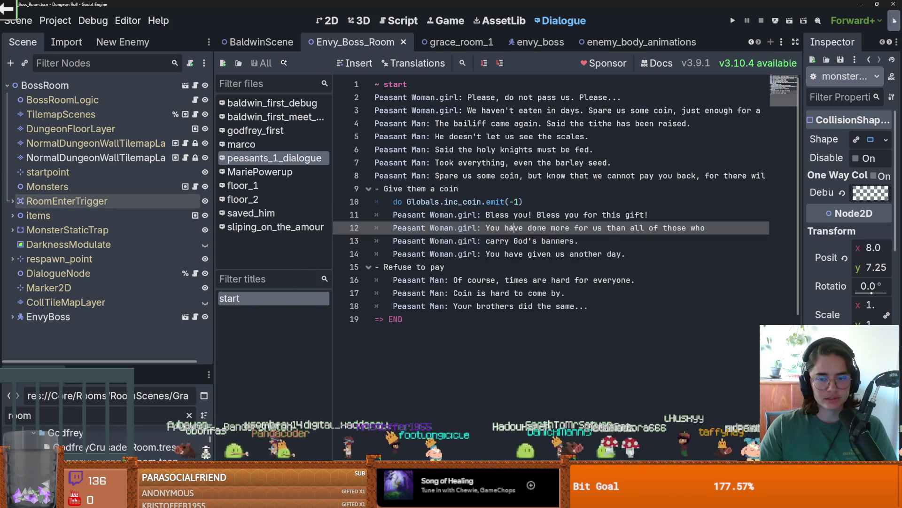
pyautogui.click(291, 105)
# Step: Start a new dialogue file and browse to res://Core/Actors/enemies/Boss/EnvyBoss
pyautogui.rightClick(292, 108)
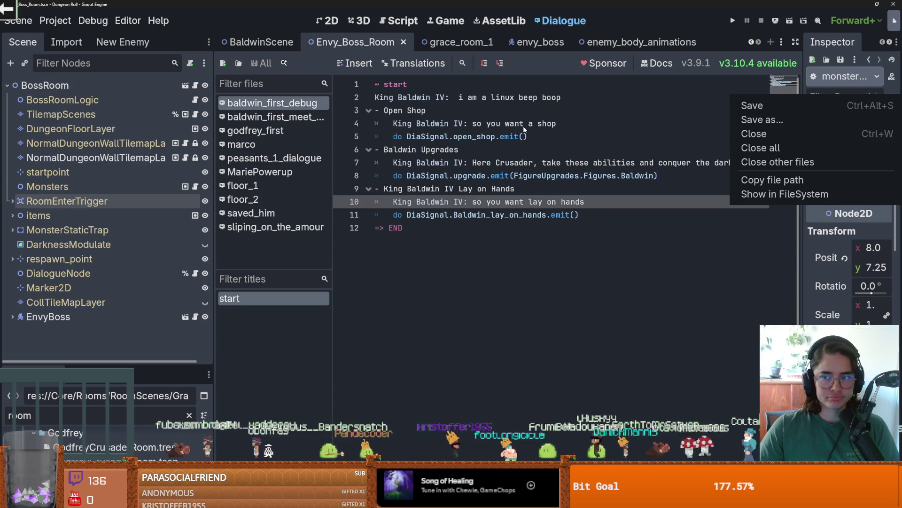
pyautogui.click(509, 128)
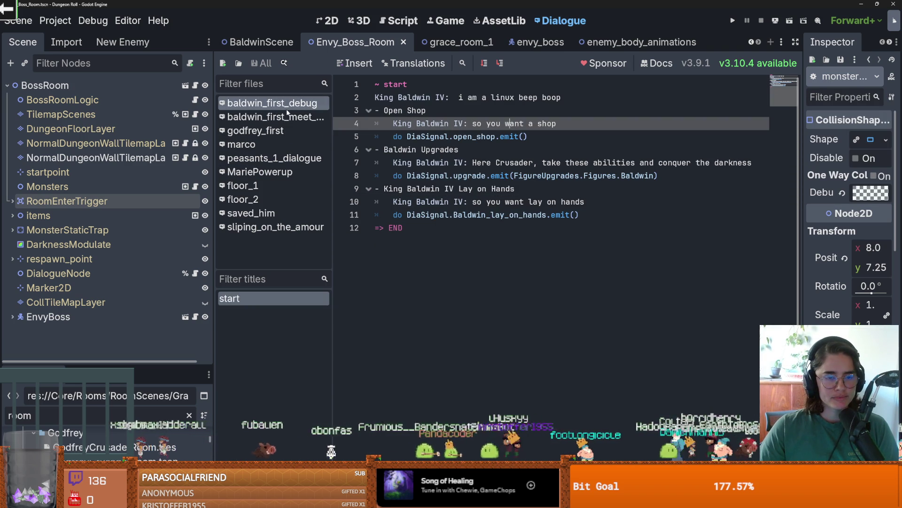
pyautogui.click(223, 63)
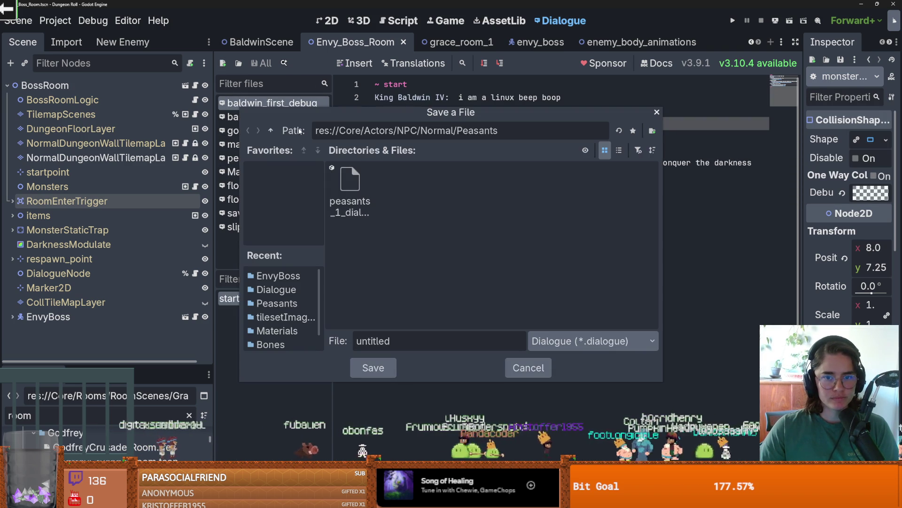
pyautogui.click(271, 131)
pyautogui.click(271, 131)
pyautogui.click(272, 130)
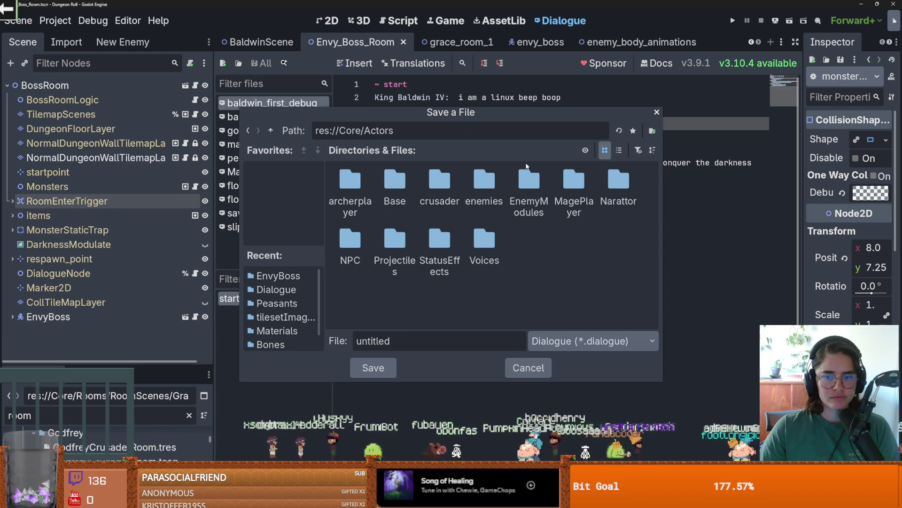
pyautogui.doubleClick(497, 175)
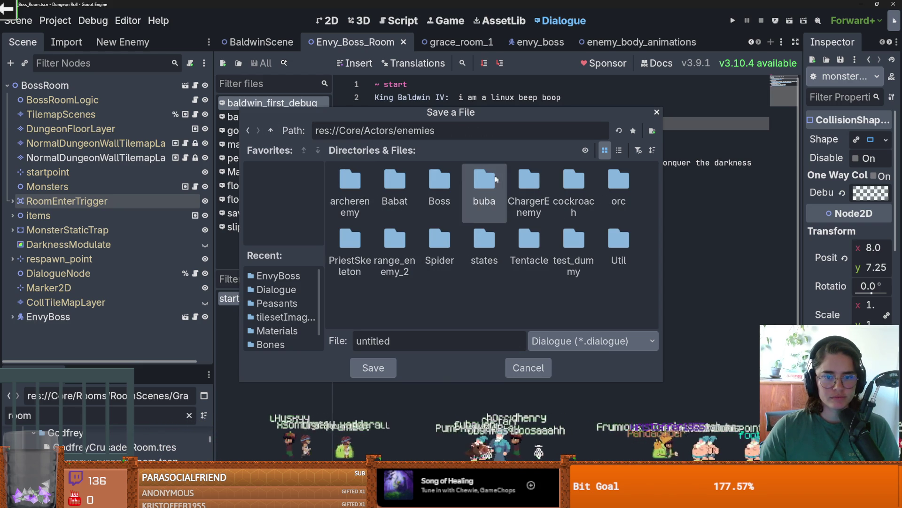
pyautogui.doubleClick(438, 172)
pyautogui.doubleClick(348, 171)
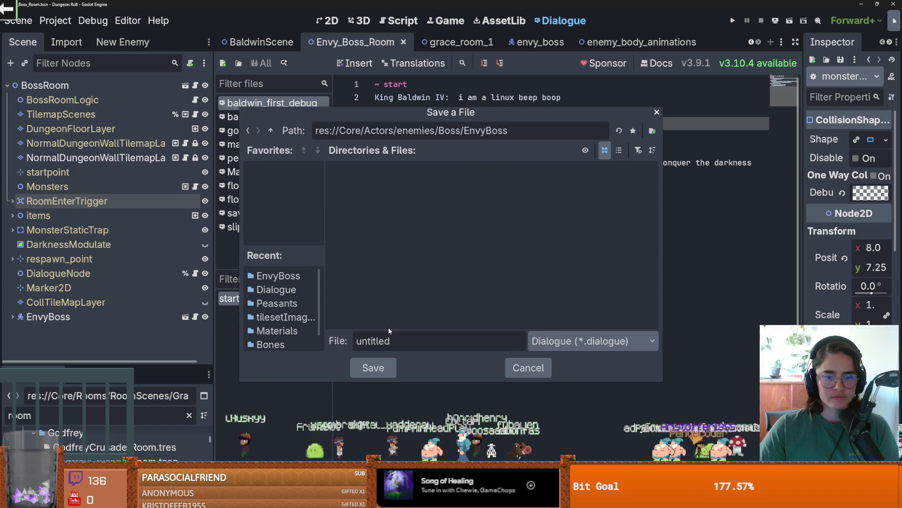
# Step: Name the new dialogue file EnterEnvyRoom and save it in the EnvyBoss folder
pyautogui.moveTo(391, 341); pyautogui.dragTo(306, 324)
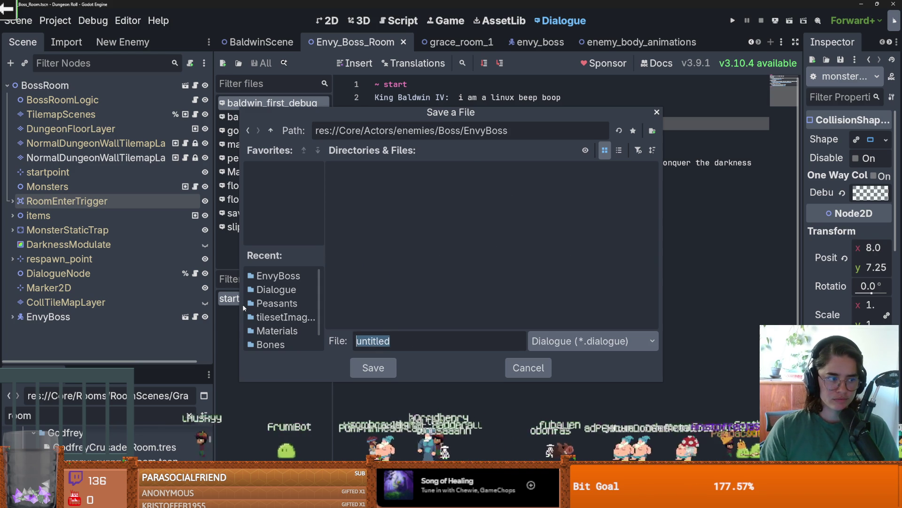
pyautogui.write('Dra')
pyautogui.press('BackSpace')
pyautogui.press('BackSpace')
pyautogui.press('BackSpace')
pyautogui.write('EnviousCrusader')
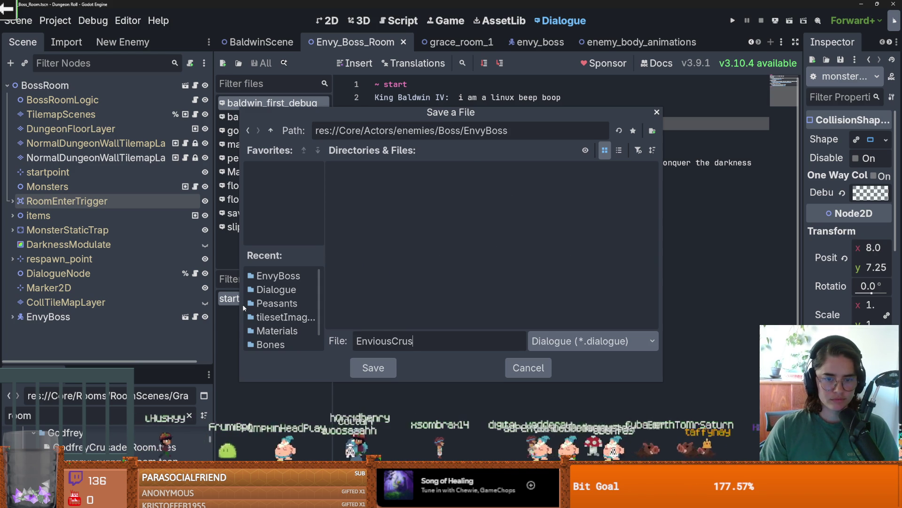
pyautogui.hotkey('ctrl', 'a')
pyautogui.write('EnterEnvyRoom')
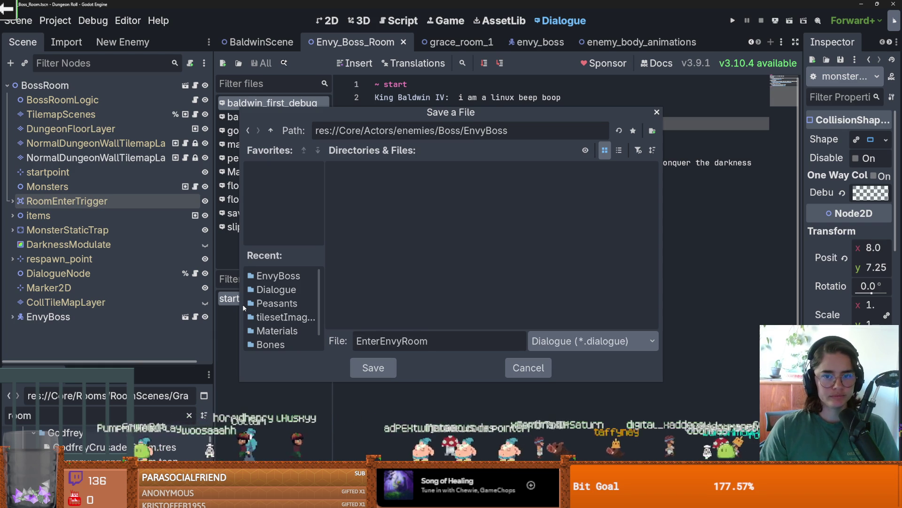
pyautogui.press('Return')
pyautogui.click(462, 202)
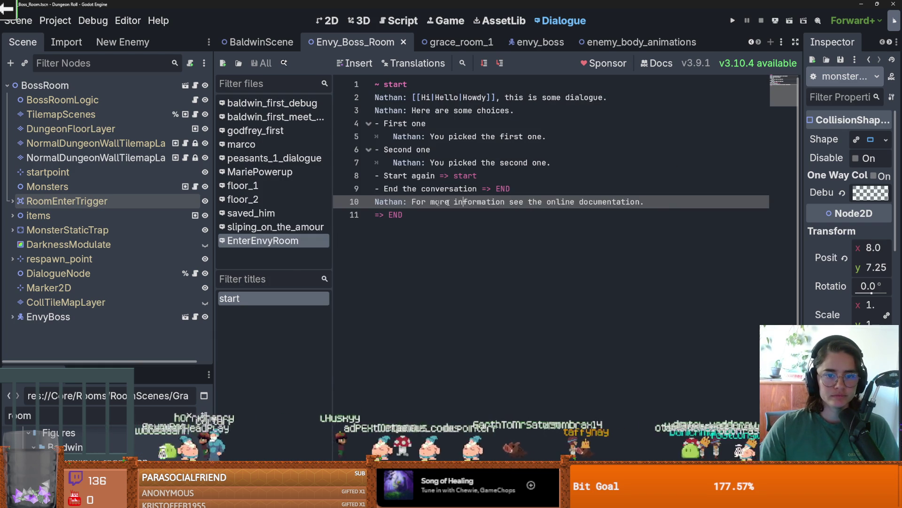
# Step: Replace template lines 2–10 with the Envious Crusader line 'oh you look like shit', then copy it
pyautogui.moveTo(661, 205)
pyautogui.mouseDown()
pyautogui.moveTo(367, 85)
pyautogui.moveTo(362, 104)
pyautogui.mouseUp()
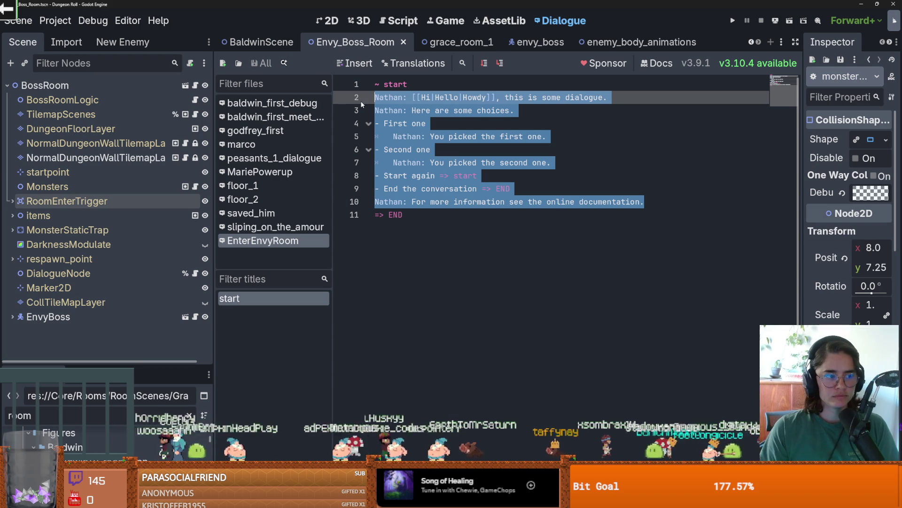
pyautogui.write('Crusad')
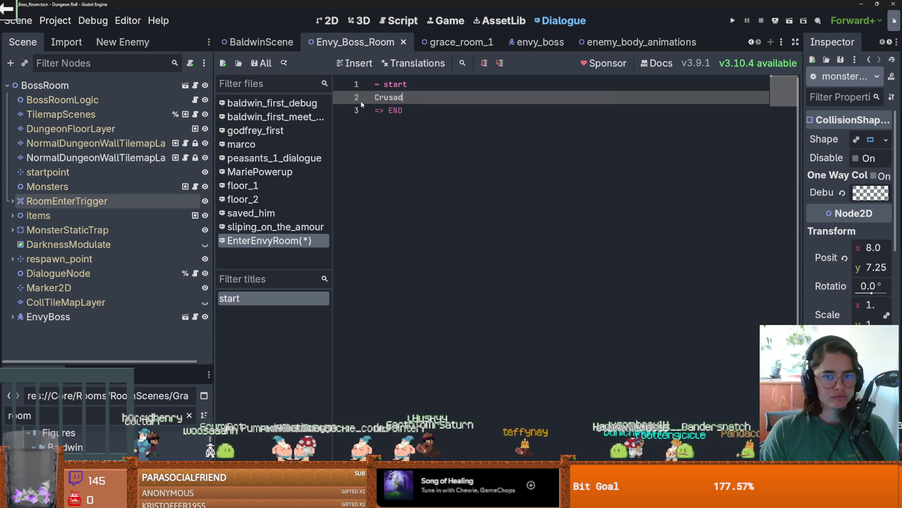
pyautogui.write('er:')
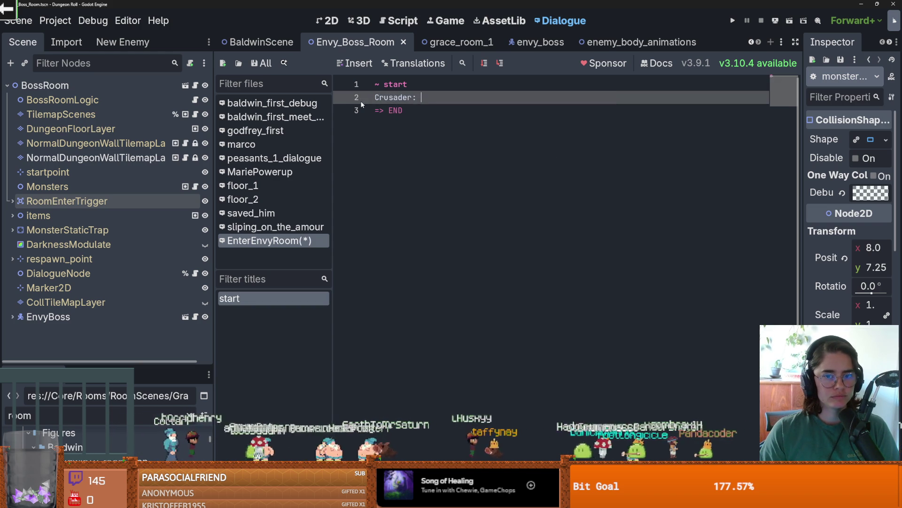
pyautogui.press('BackSpace')
pyautogui.press('BackSpace')
pyautogui.press('BackSpace')
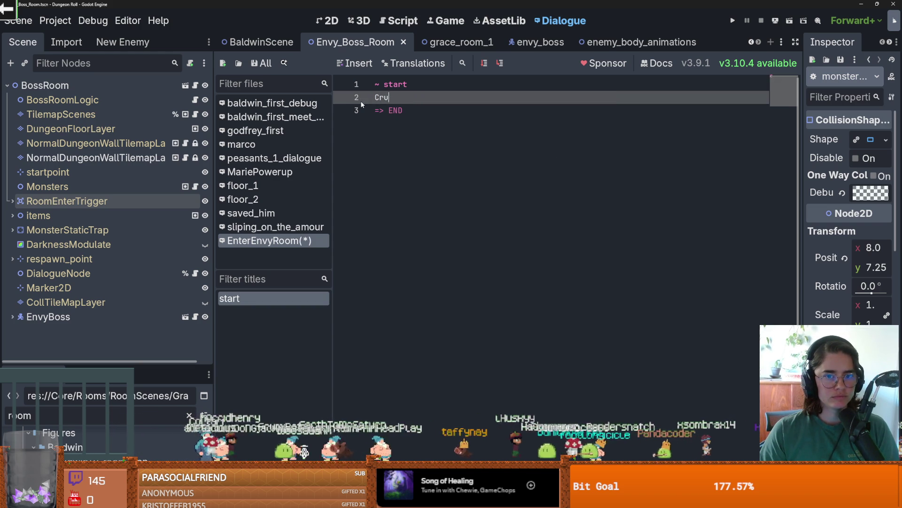
pyautogui.write('Envious')
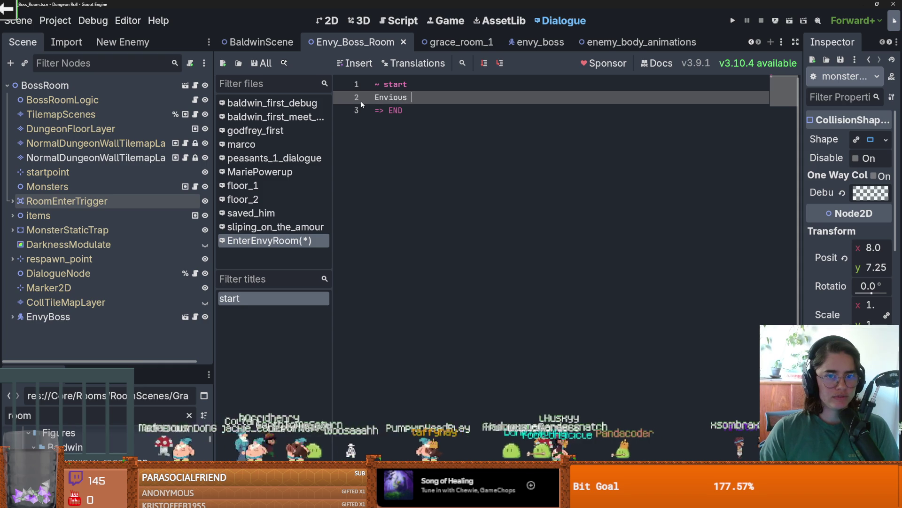
pyautogui.write('CCrusader:')
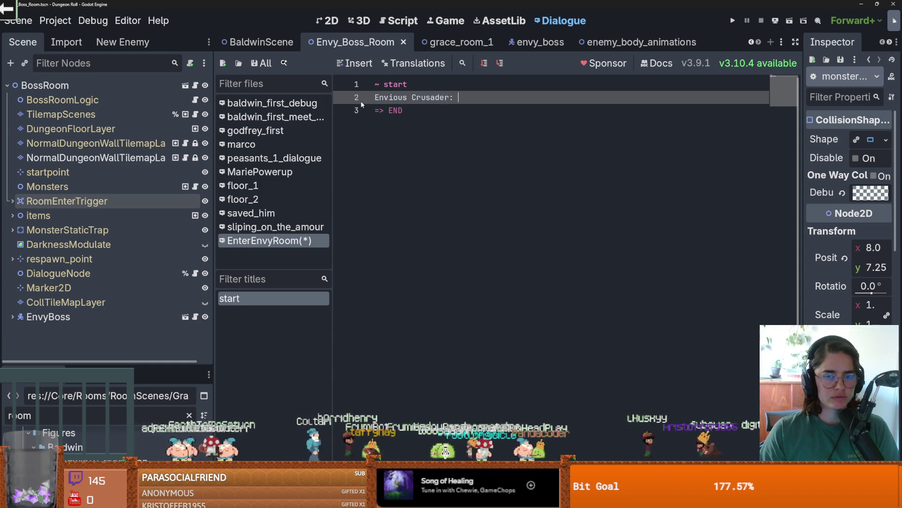
pyautogui.write('oh ')
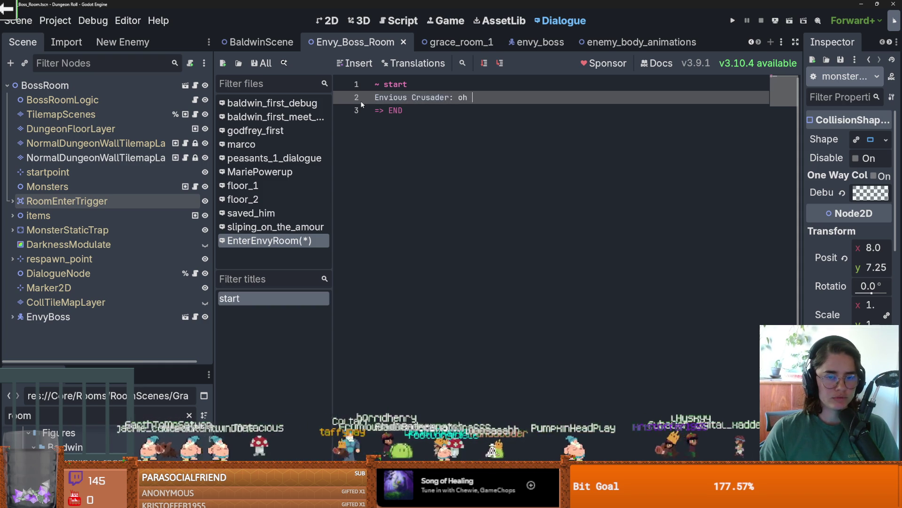
pyautogui.write('you look like shit')
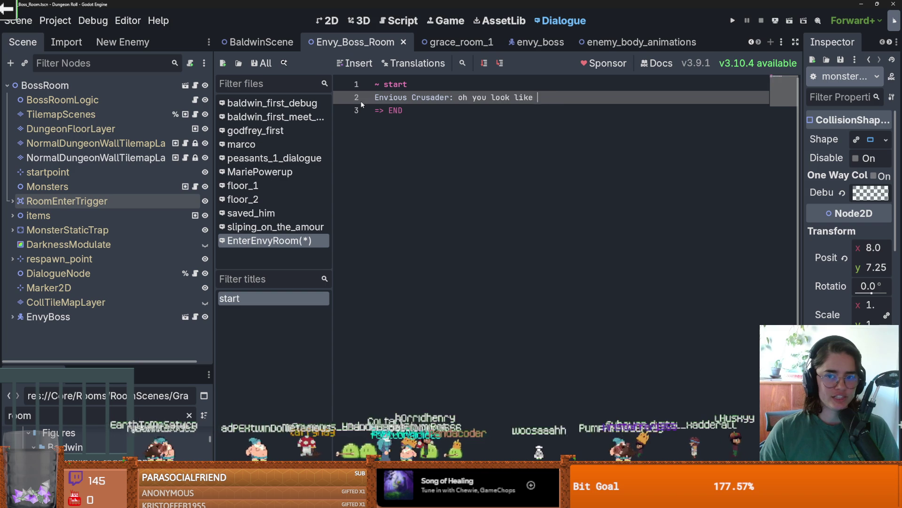
pyautogui.press('Return')
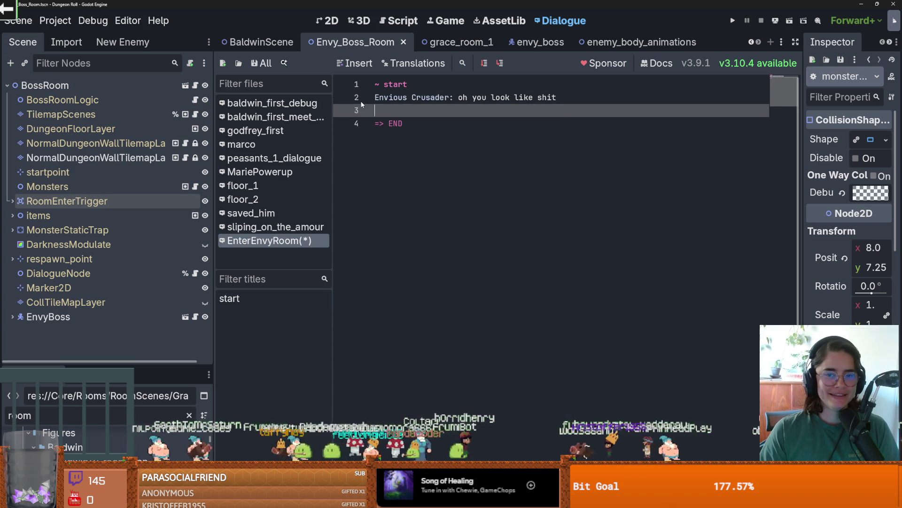
pyautogui.moveTo(549, 104); pyautogui.dragTo(283, 96)
pyautogui.hotkey('ctrl', 'c')
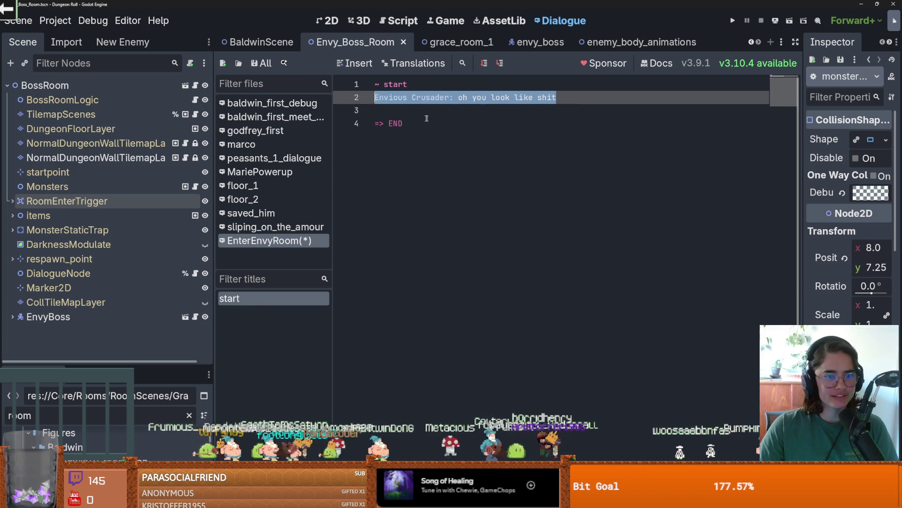
# Step: Add the Envious Crusader line 'I dont know how they let you through Constantinople!'
pyautogui.click(402, 108)
pyautogui.hotkey('ctrl', 'v')
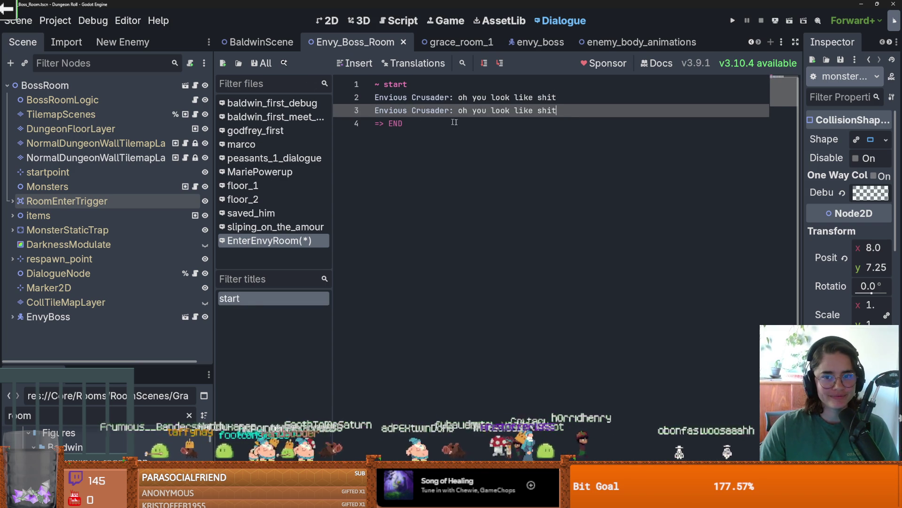
pyautogui.moveTo(571, 109); pyautogui.dragTo(459, 110)
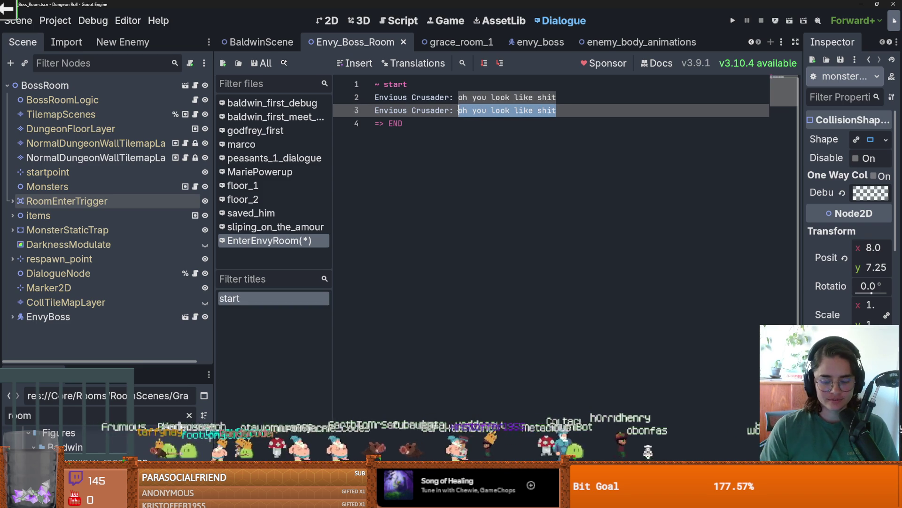
pyautogui.write('I dont know hw')
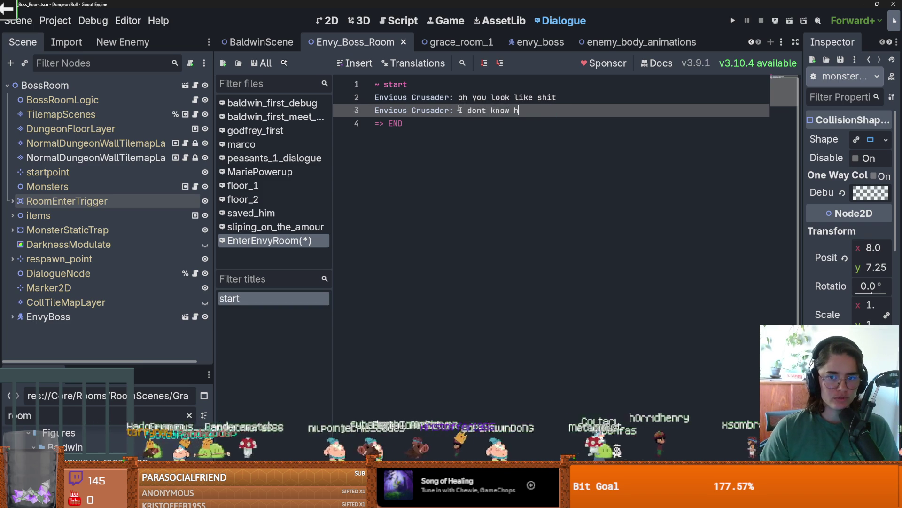
pyautogui.press('BackSpace')
pyautogui.write('ow htey')
pyautogui.press('BackSpace')
pyautogui.press('BackSpace')
pyautogui.press('BackSpace')
pyautogui.write('they let you throuh')
pyautogui.press('BackSpace')
pyautogui.write('gh Constantinople!')
pyautogui.press('Return')
# Step: Add Envious Crusader taunts 'They should have thrown you to the dogs' and 'No worries i'll make quick work of you'
pyautogui.hotkey('ctrl', 'v')
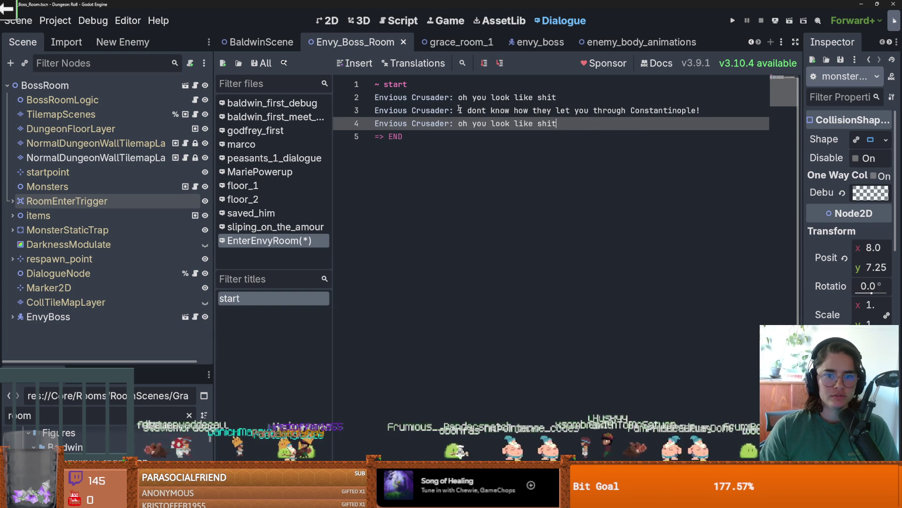
pyautogui.moveTo(557, 123); pyautogui.dragTo(459, 123)
pyautogui.write('T')
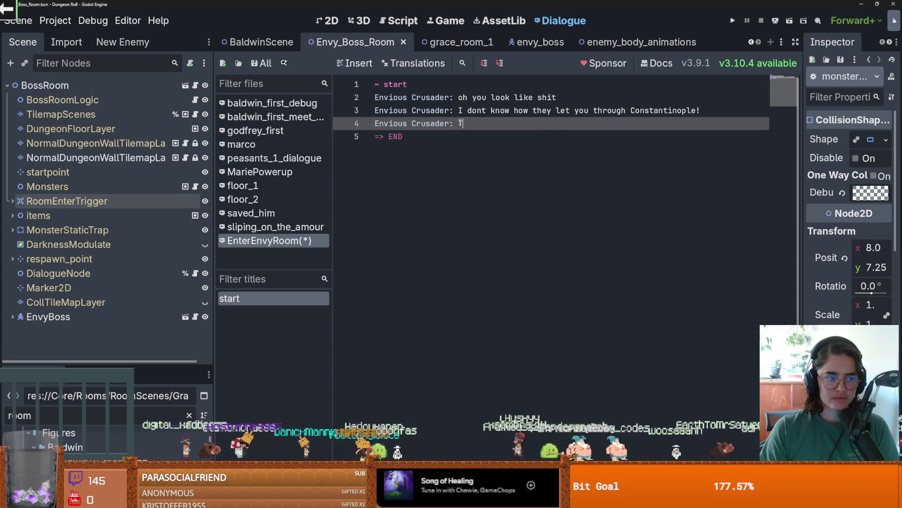
pyautogui.write('hey should have ')
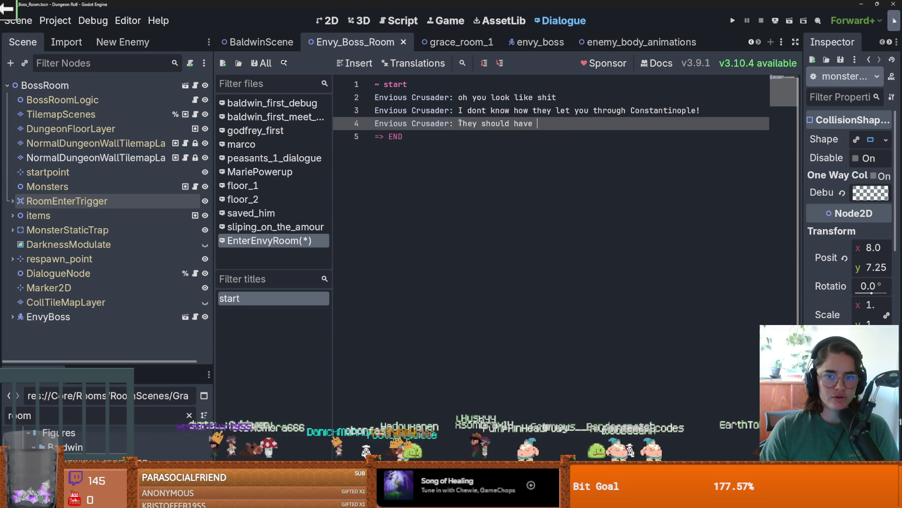
pyautogui.write('thrown ')
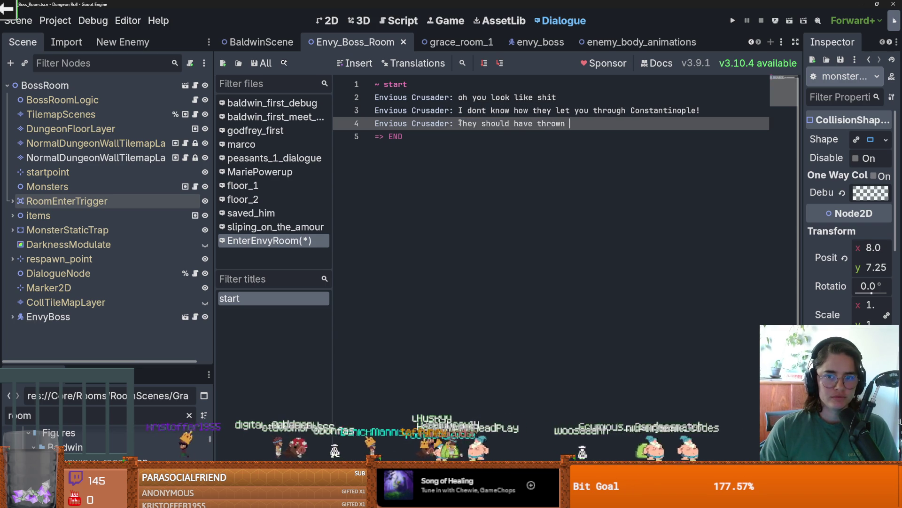
pyautogui.write('you to the dogs')
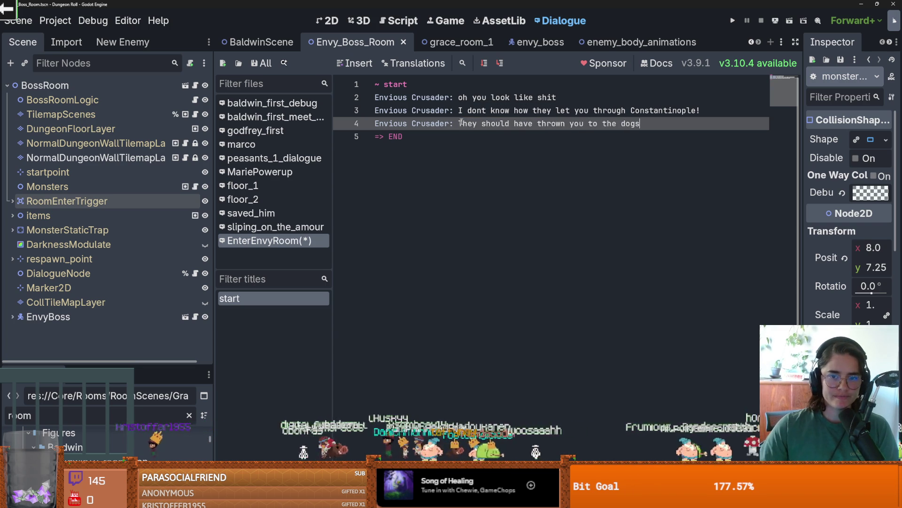
pyautogui.press('Return')
pyautogui.hotkey('ctrl', 'v')
pyautogui.moveTo(559, 136); pyautogui.dragTo(459, 136)
pyautogui.write('No')
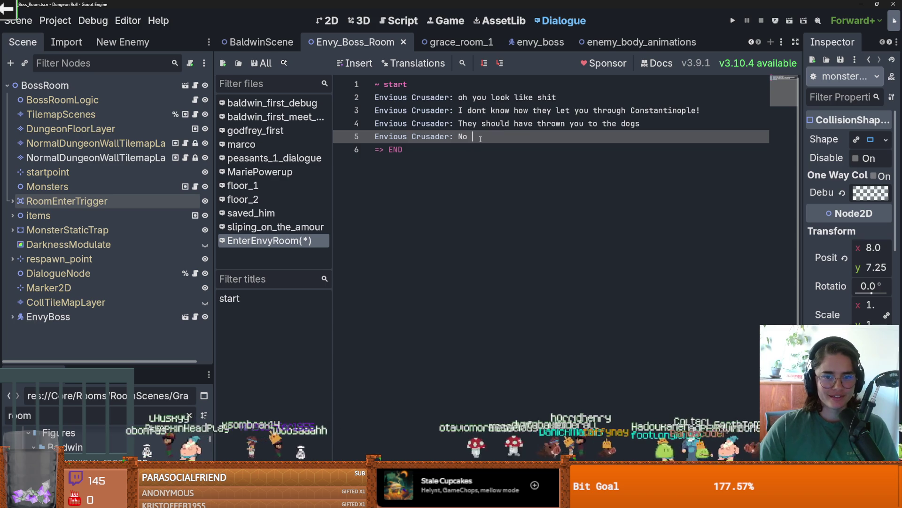
pyautogui.write('worries i')
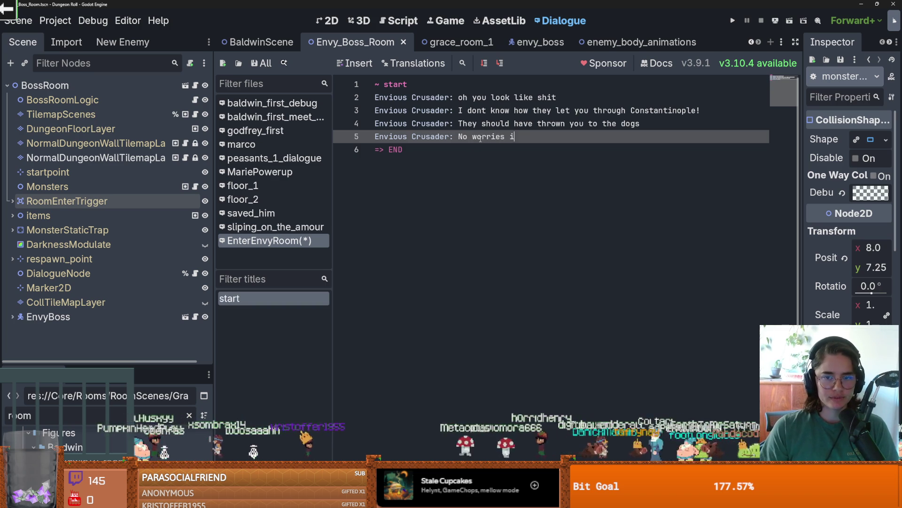
pyautogui.write("'ll ")
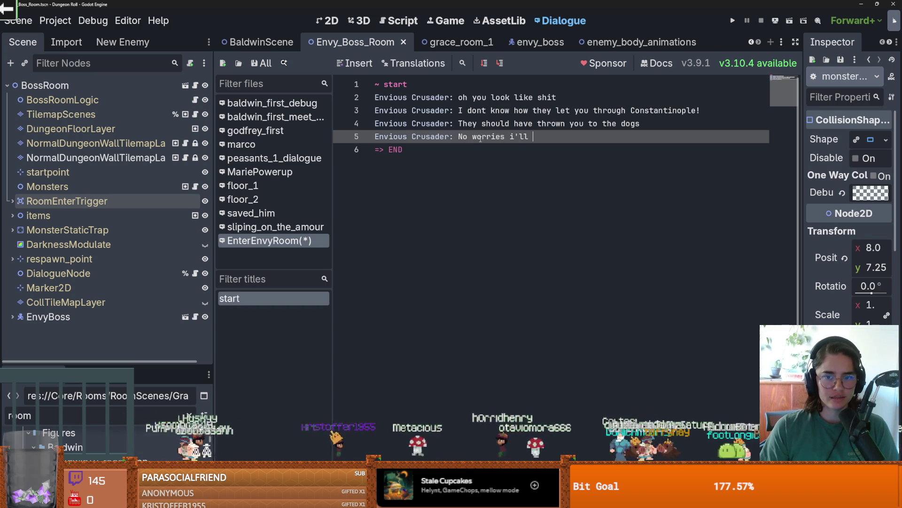
pyautogui.write('make quick ')
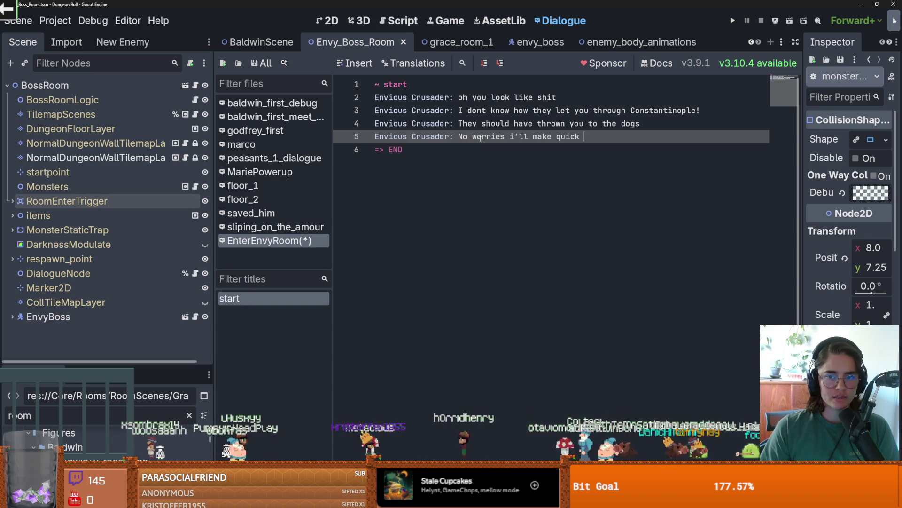
pyautogui.write('work of you')
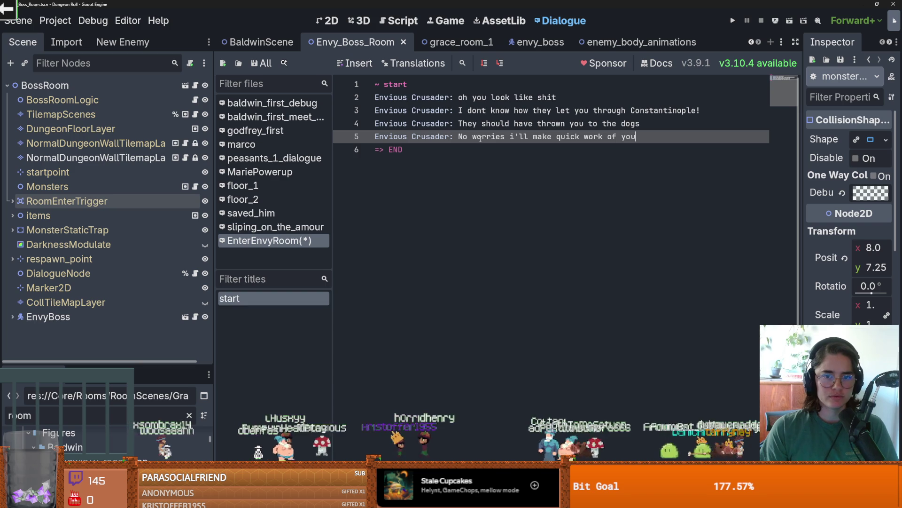
# Step: Save the EnterEnvyRoom dialogue and switch to the Script workspace showing room_generation.gd
pyautogui.press('Return')
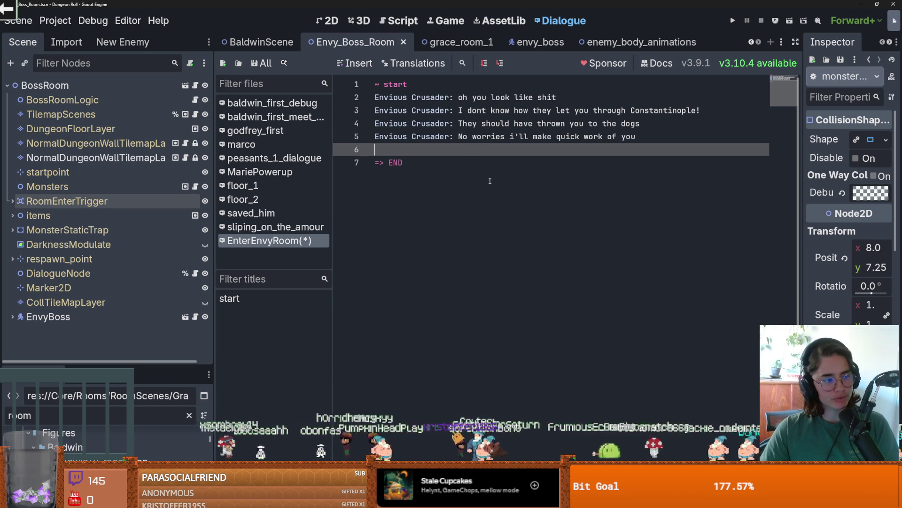
pyautogui.press('BackSpace')
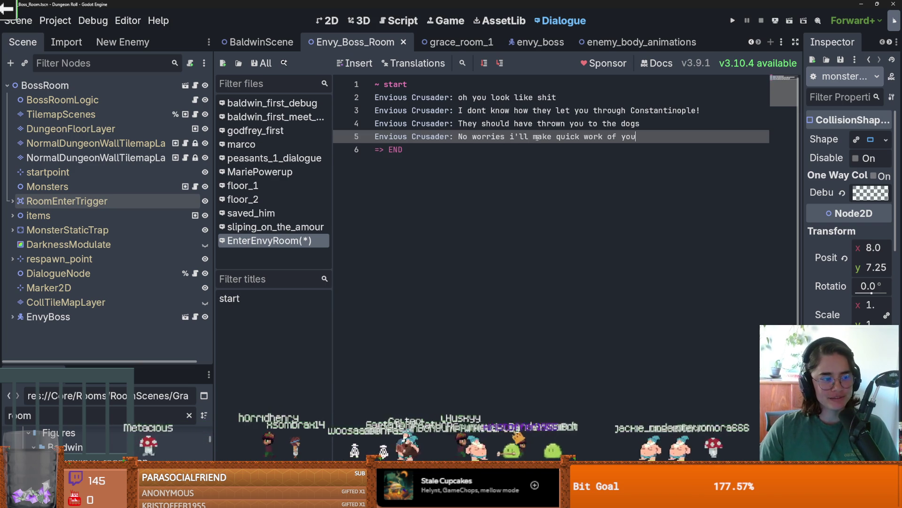
pyautogui.click(637, 141)
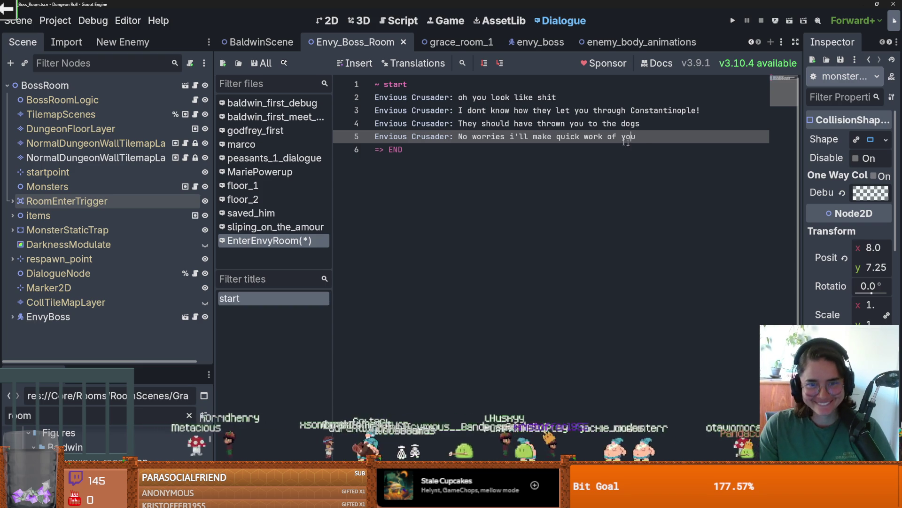
pyautogui.hotkey('ctrl', 's')
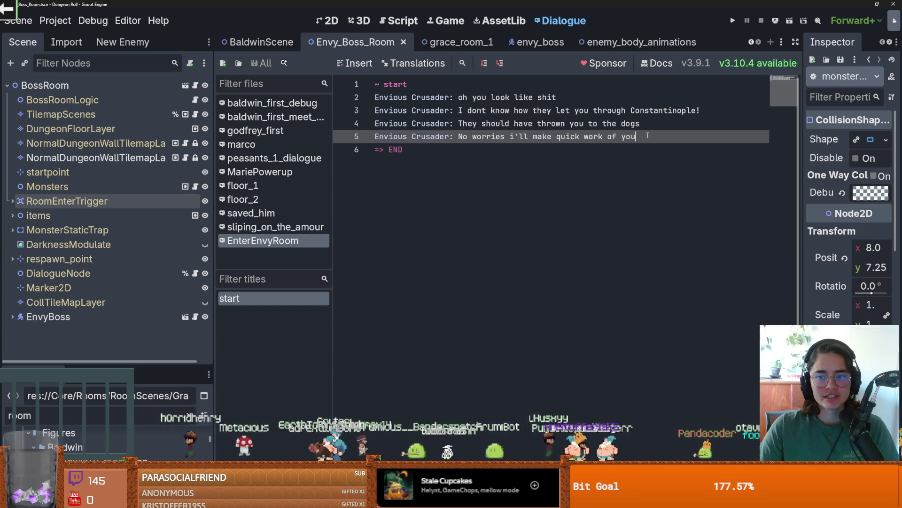
pyautogui.press('Return')
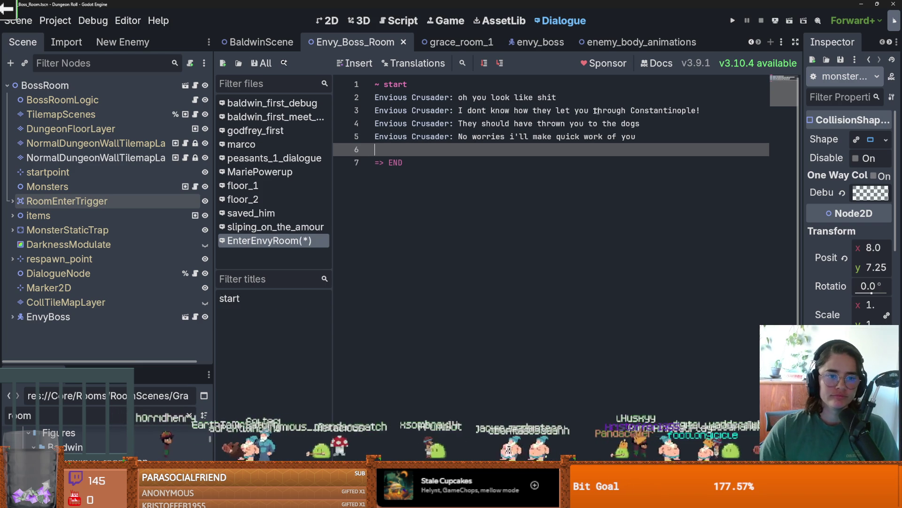
pyautogui.click(195, 85)
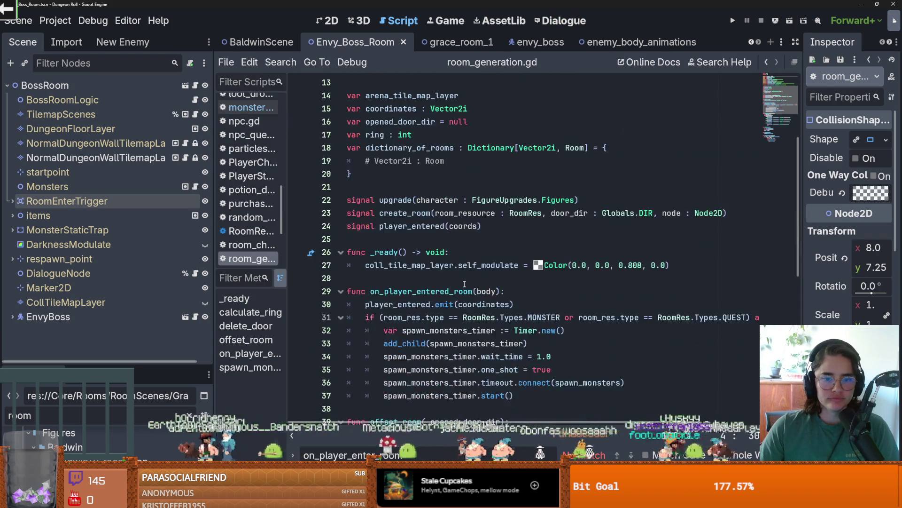
# Step: Look over room_generation.gd, then bring up envyboss.gd from the script list
pyautogui.scroll(-8, 472, 282)
pyautogui.scroll(10, 472, 282)
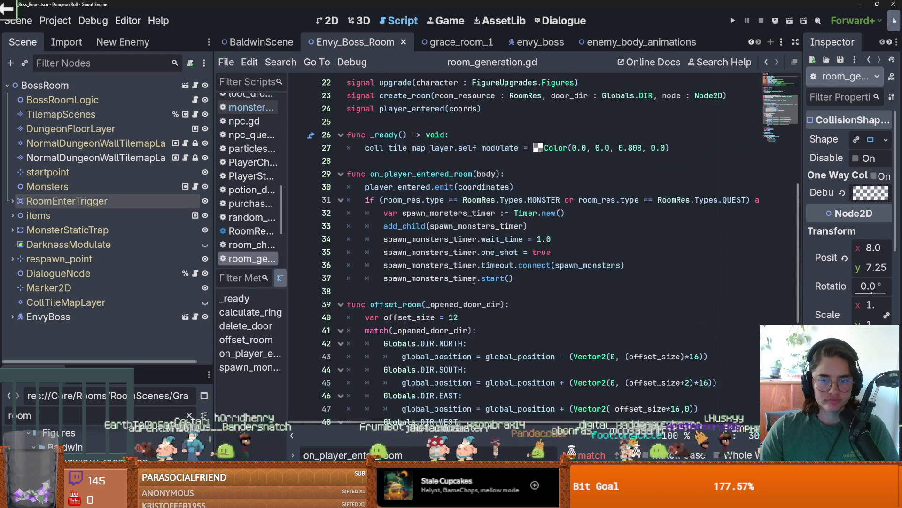
pyautogui.scroll(2, 474, 280)
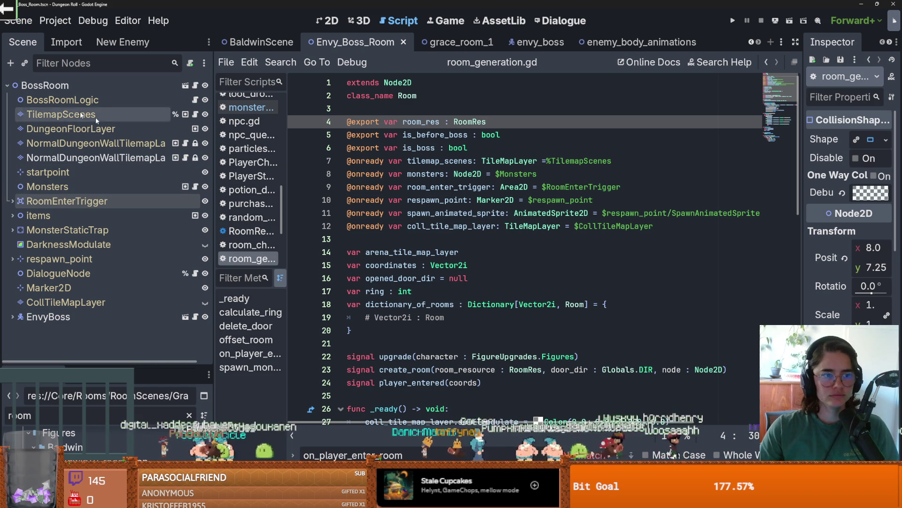
pyautogui.click(196, 319)
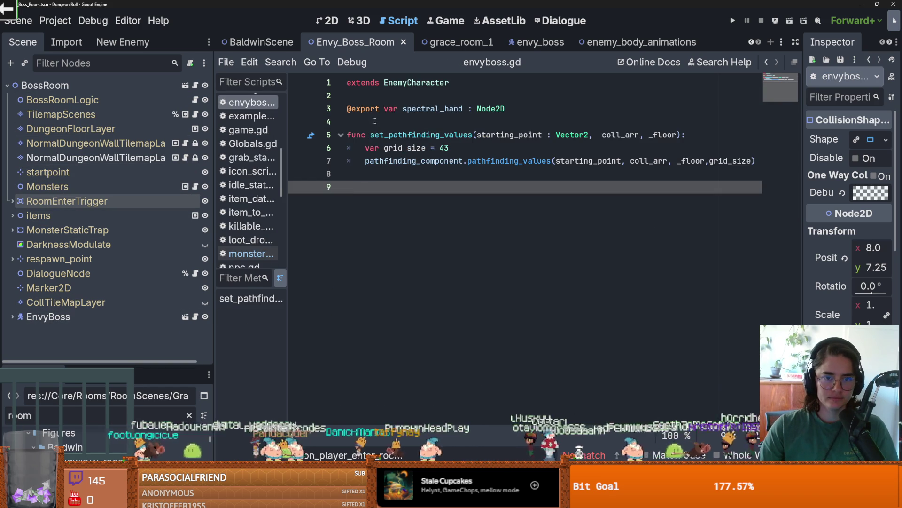
# Step: In envyboss.gd, start a _ready function above the pathfinding code that references Globals
pyautogui.click(369, 127)
pyautogui.press('Return')
pyautogui.press('Return')
pyautogui.write('func ')
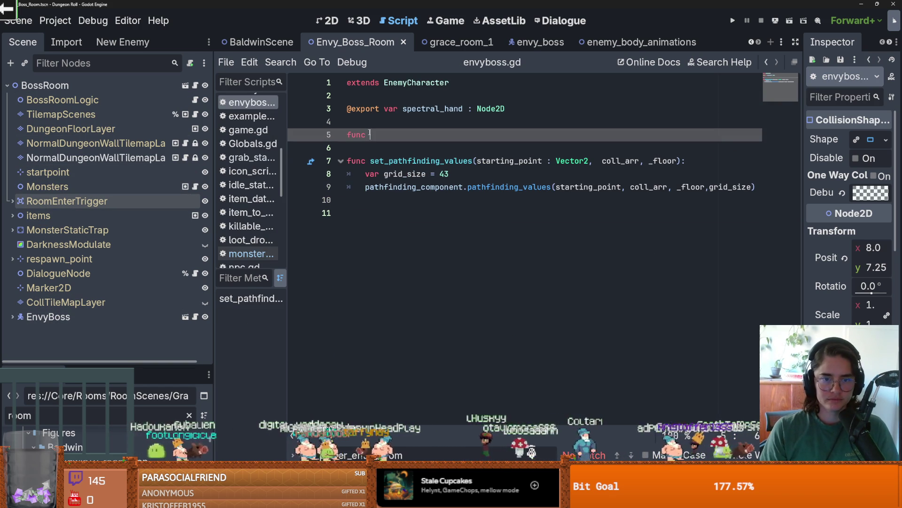
pyautogui.write('_re')
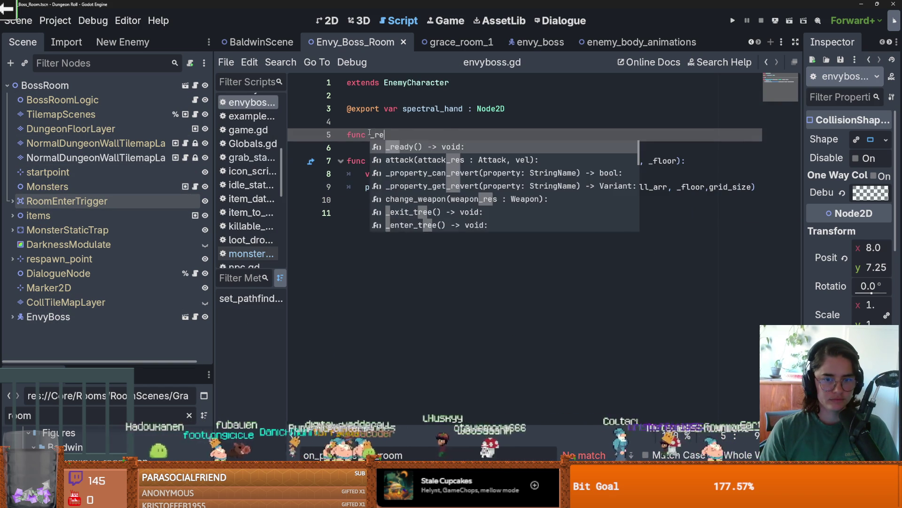
pyautogui.press('Return')
pyautogui.press('Return')
pyautogui.write('Globals')
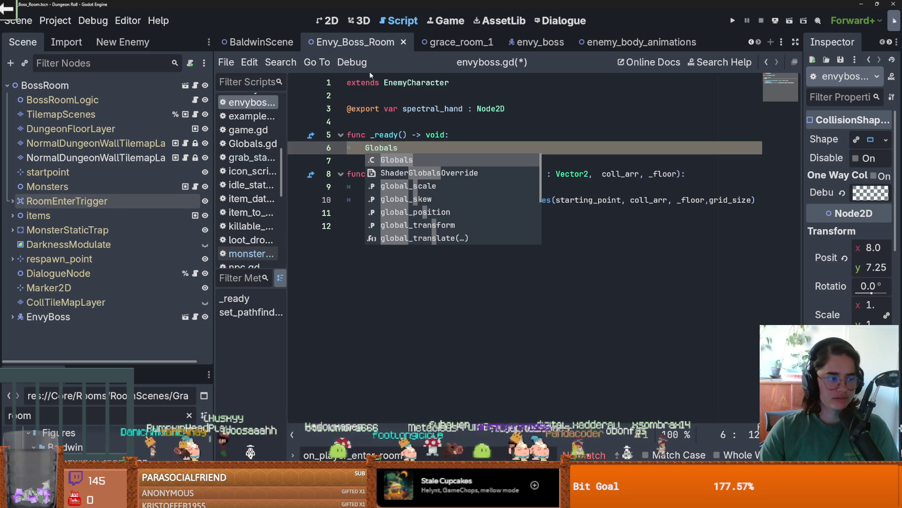
# Step: Declare 'signal start_fight' on line 25 of Globals.gd, then return to the envy_boss scene
pyautogui.click(382, 109)
pyautogui.keyDown('ctrl'); pyautogui.click(380, 148); pyautogui.keyUp('ctrl')
pyautogui.scroll(-6, 361, 171)
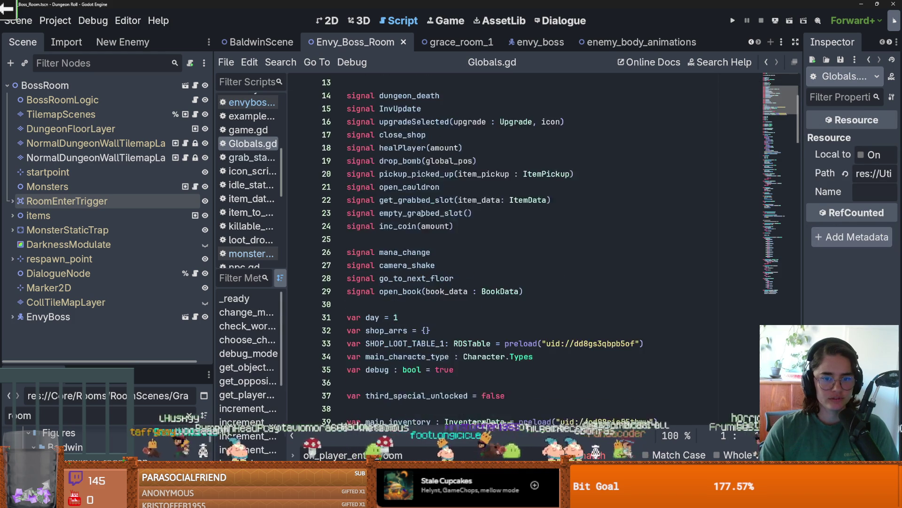
pyautogui.click(361, 171)
pyautogui.press('Return')
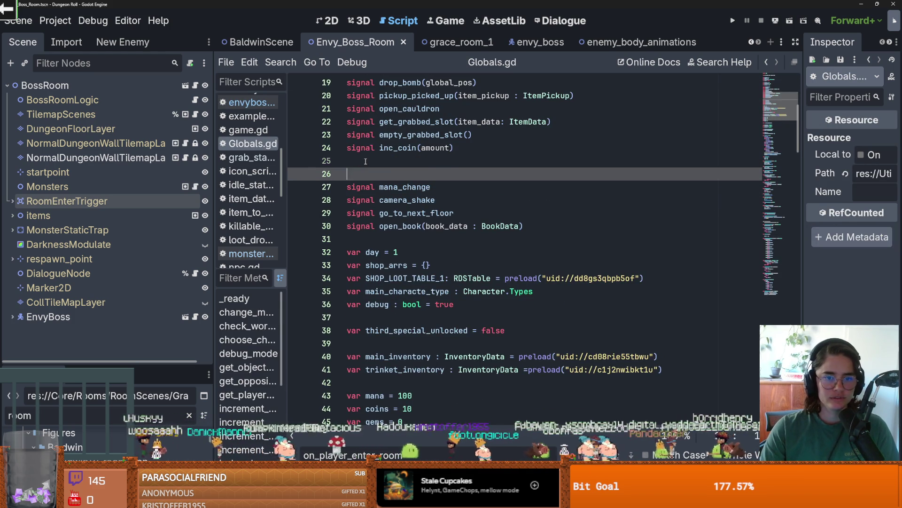
pyautogui.click(364, 163)
pyautogui.write('signal ')
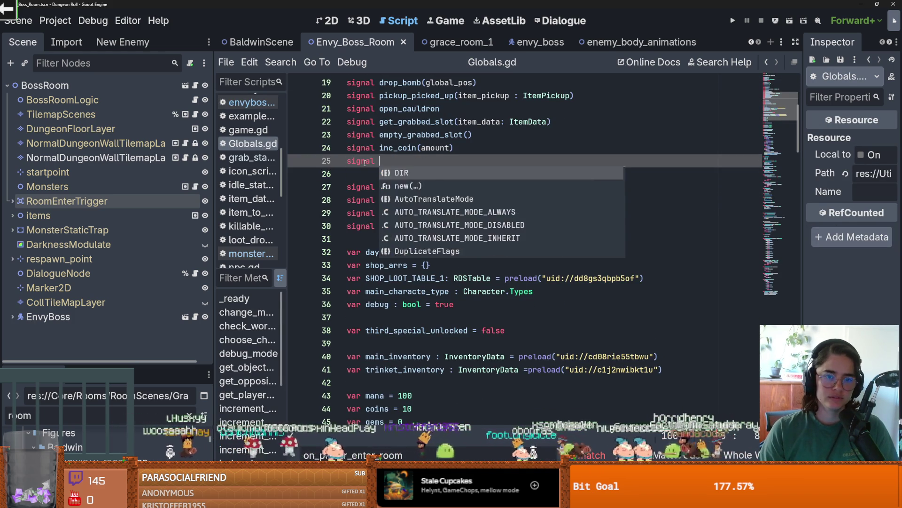
pyautogui.write('start_fight')
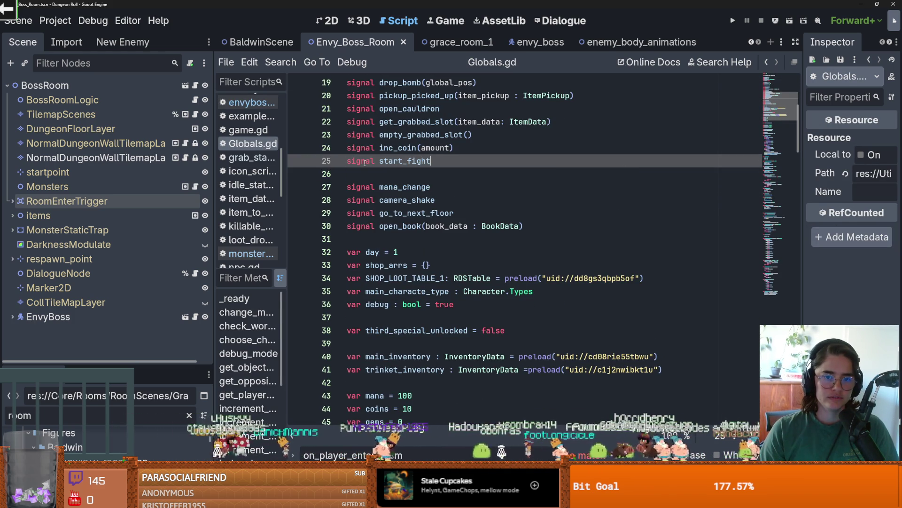
pyautogui.hotkey('alt', 'Left')
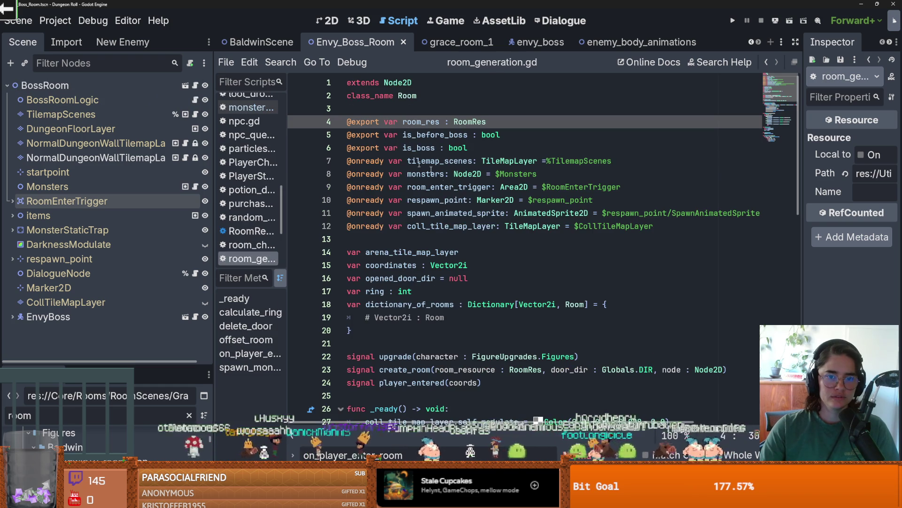
pyautogui.click(529, 43)
pyautogui.write('Globals.')
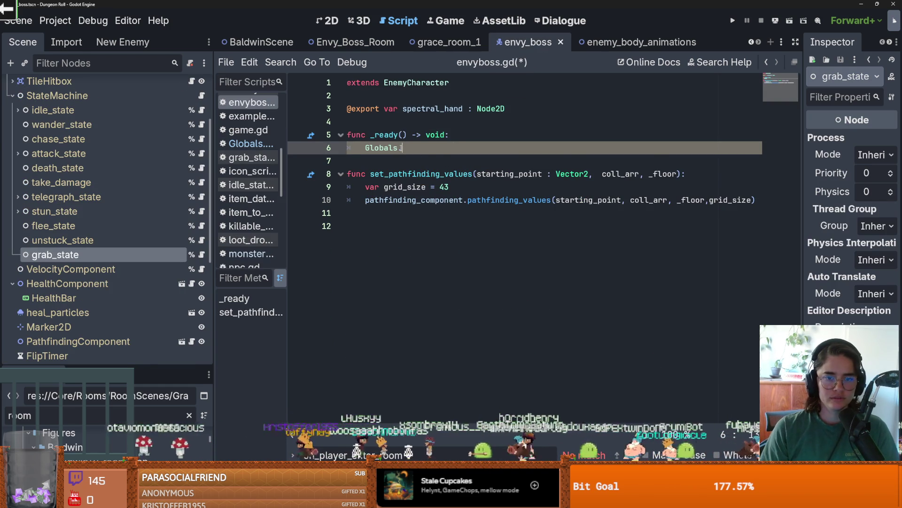
# Step: Complete the _ready line as Globals.start_fight.connect()
pyautogui.write('start_fight.co')
pyautogui.press('Escape')
pyautogui.press('Return')
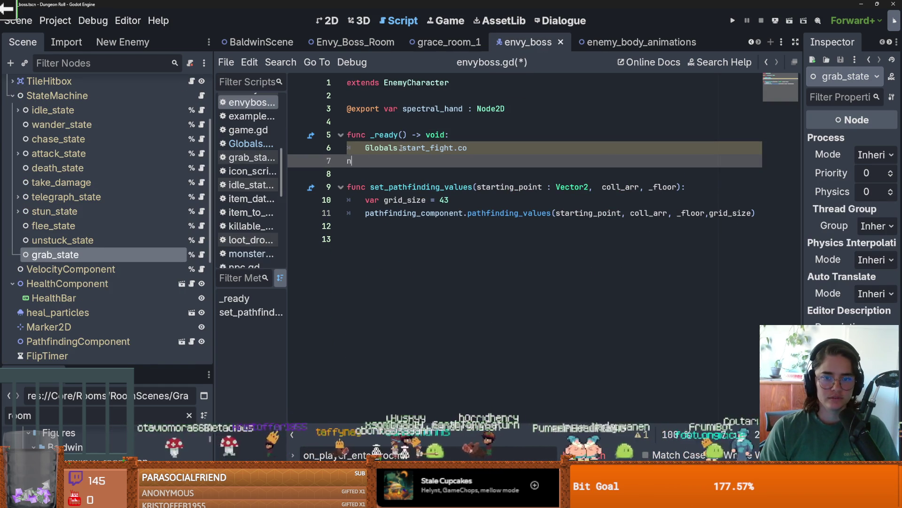
pyautogui.press('BackSpace')
pyautogui.press('BackSpace')
pyautogui.write('nnect(')
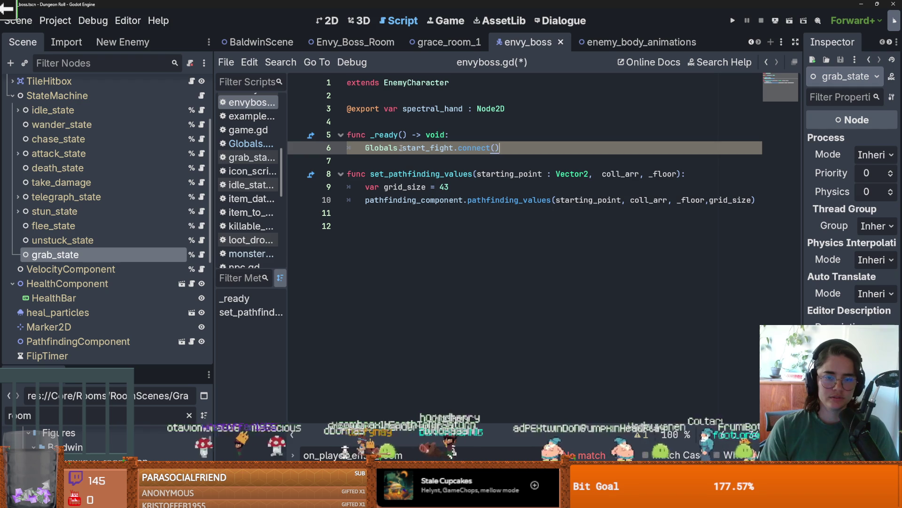
# Step: Add an on_start_fight() stub with pass, save envyboss.gd, and go to parent EnemyCharacter.gd
pyautogui.click(379, 165)
pyautogui.press('Return')
pyautogui.press('Return')
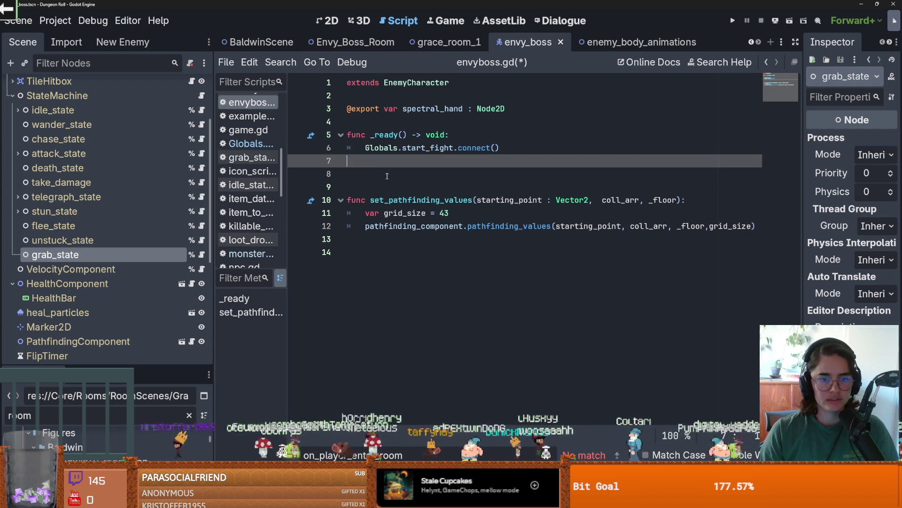
pyautogui.click(387, 176)
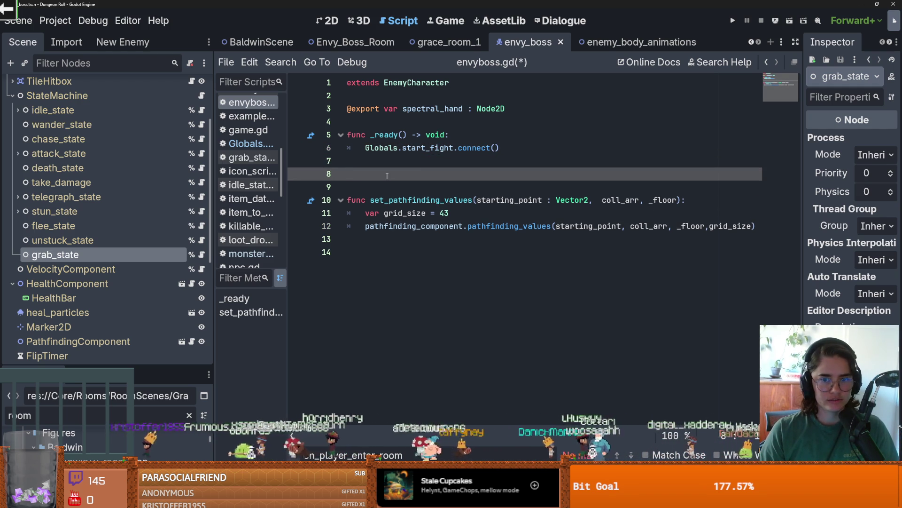
pyautogui.write('func start_')
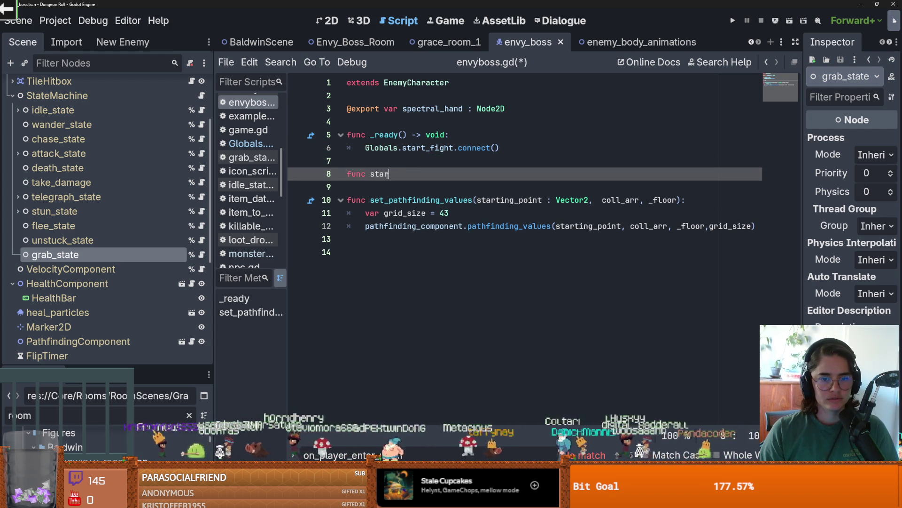
pyautogui.press('Return')
pyautogui.hotkey('ctrl', 's')
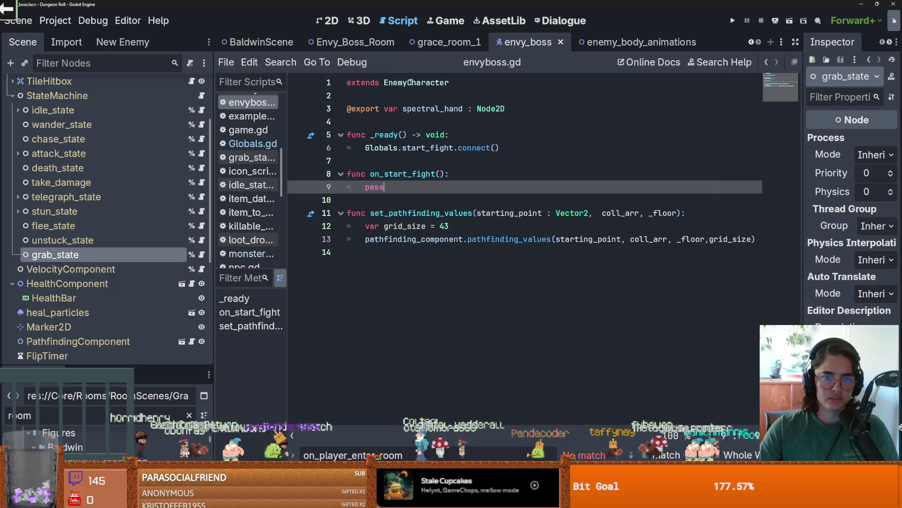
pyautogui.keyDown('ctrl'); pyautogui.click(400, 82); pyautogui.keyUp('ctrl')
pyautogui.scroll(9, 389, 217)
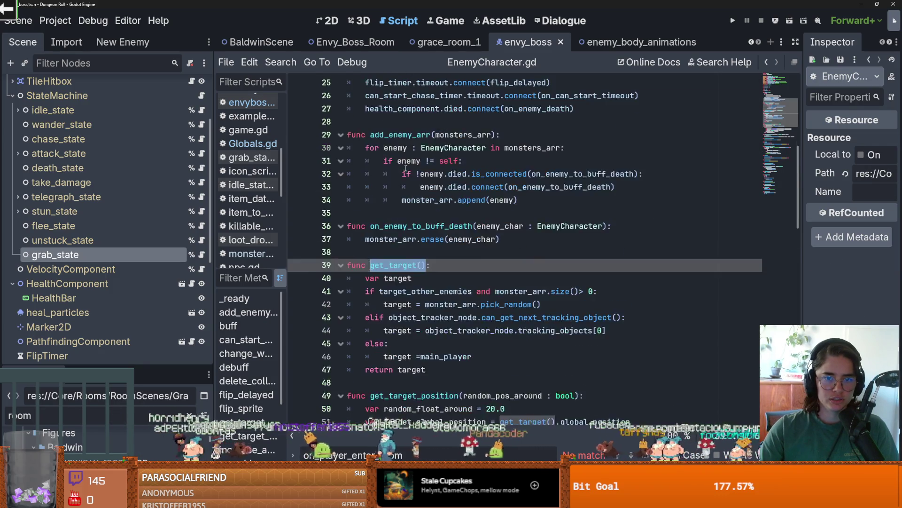
# Step: Review EnemyCharacter.gd's can_chase variable and highlight the can_start_chase function
pyautogui.click(387, 213)
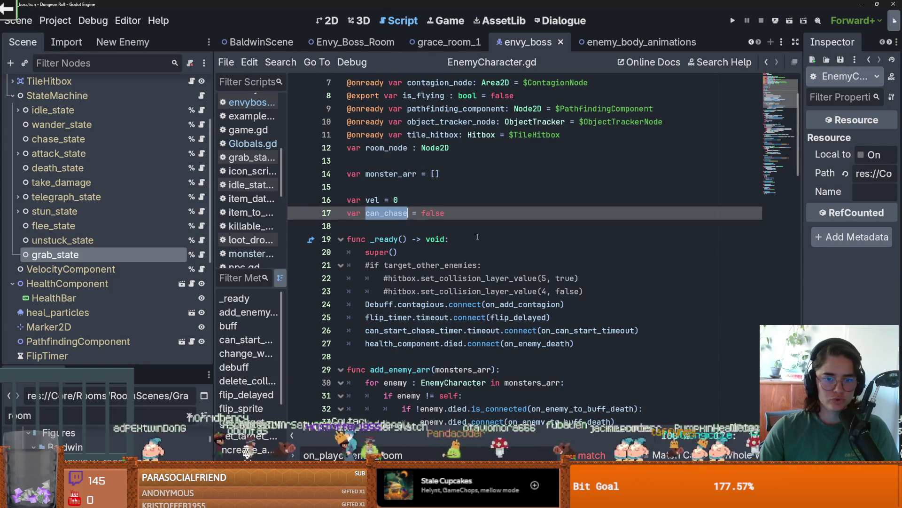
pyautogui.scroll(-20, 483, 240)
pyautogui.scroll(20, 483, 239)
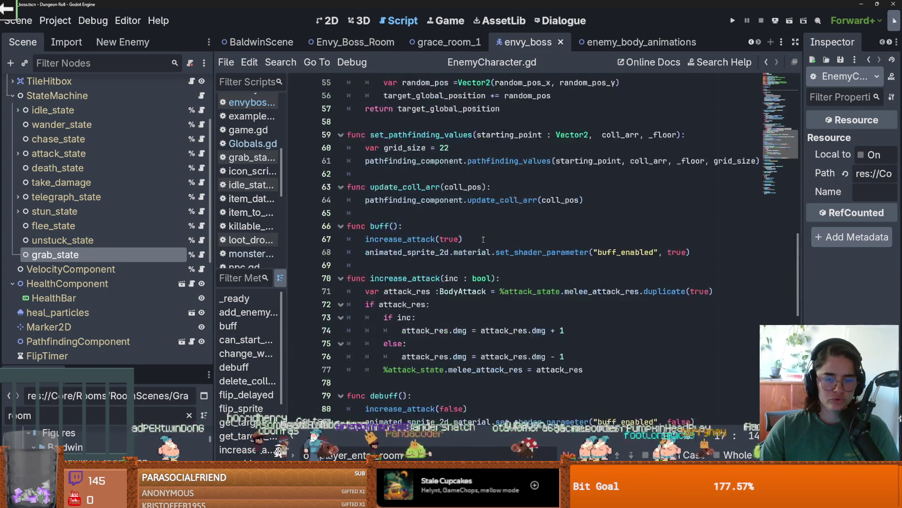
pyautogui.scroll(-1, 489, 241)
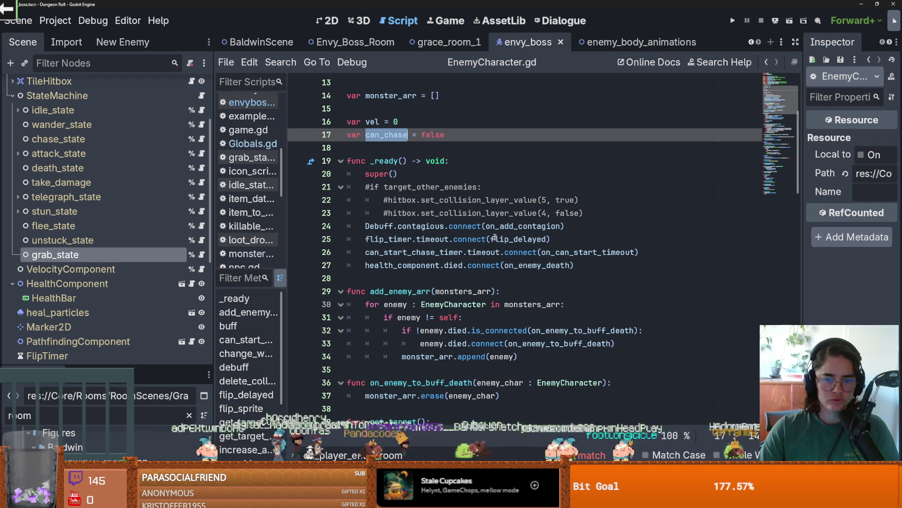
pyautogui.scroll(-10, 468, 237)
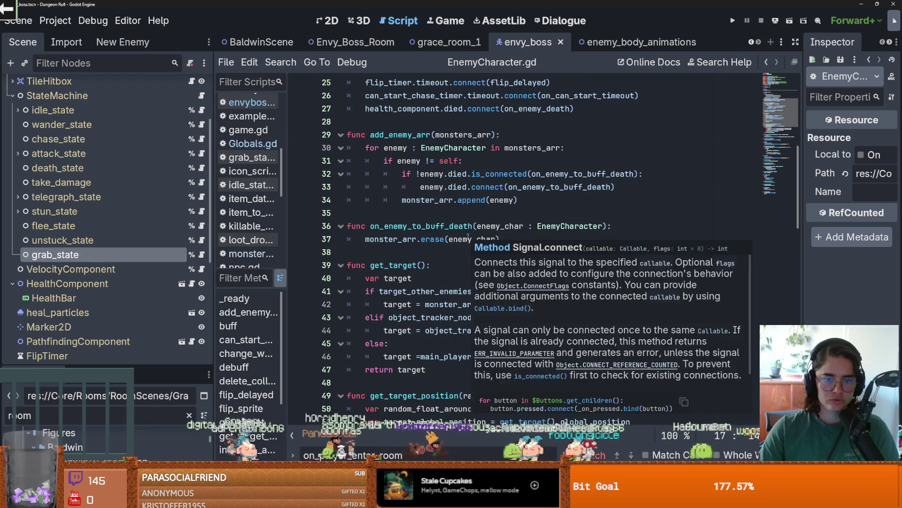
pyautogui.scroll(-5, 468, 237)
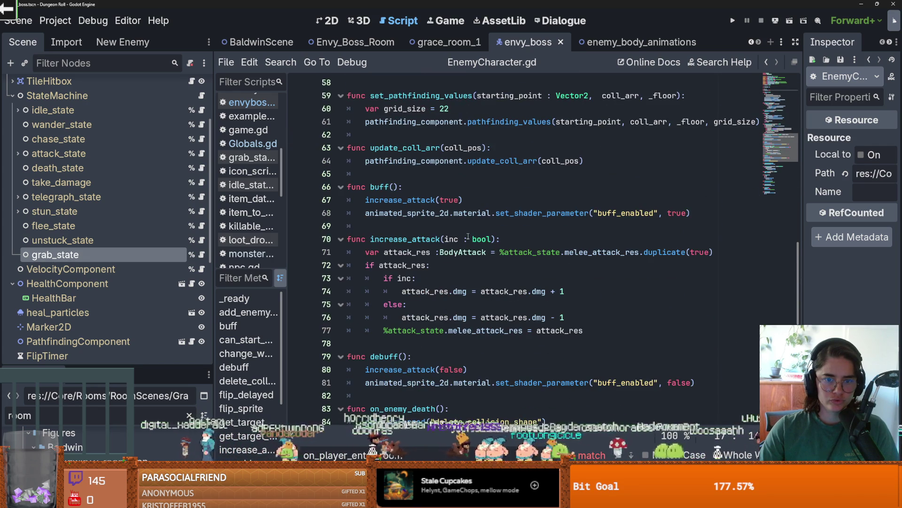
pyautogui.scroll(-7, 468, 236)
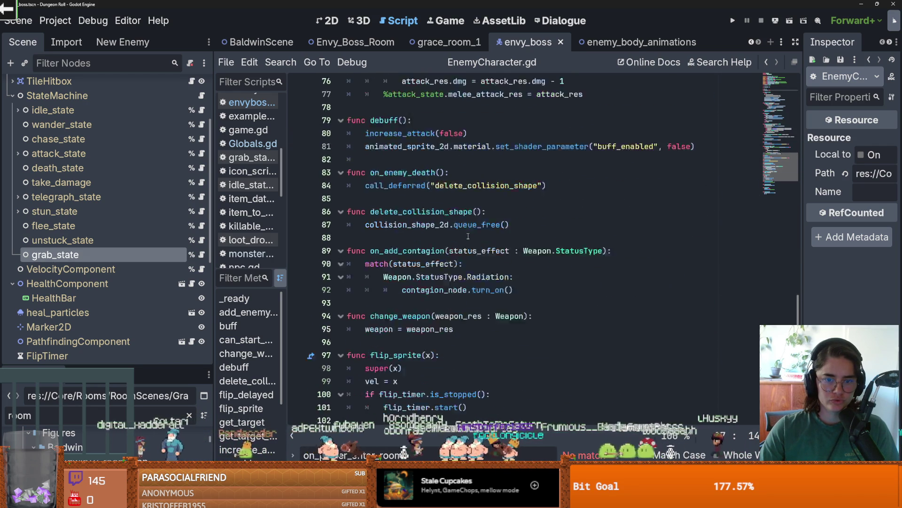
pyautogui.scroll(-4, 468, 237)
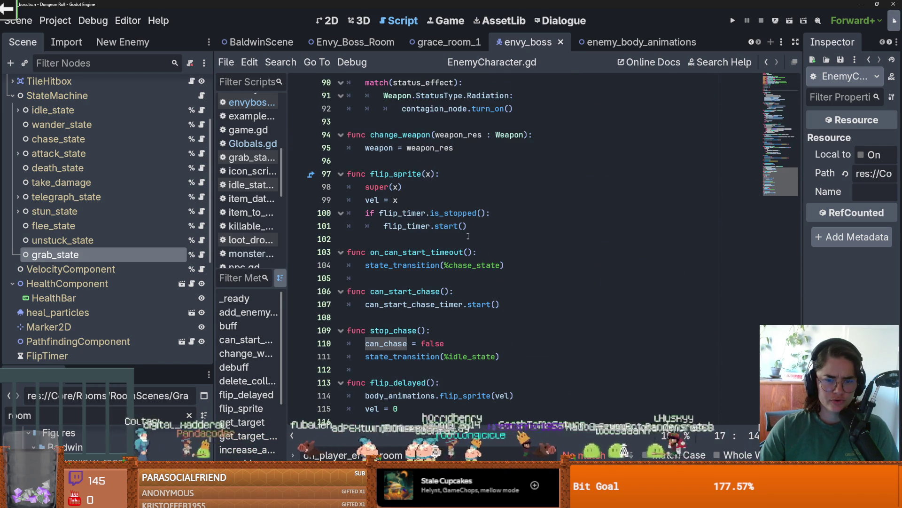
pyautogui.doubleClick(411, 292)
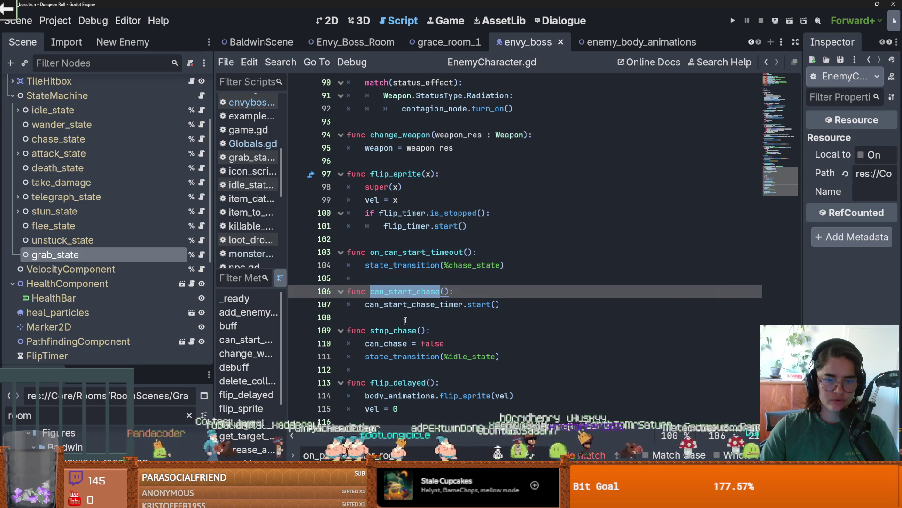
# Step: Check the chase timer and on_can_start_timeout code, then open idle_state from the Scene dock
pyautogui.scroll(2, 404, 319)
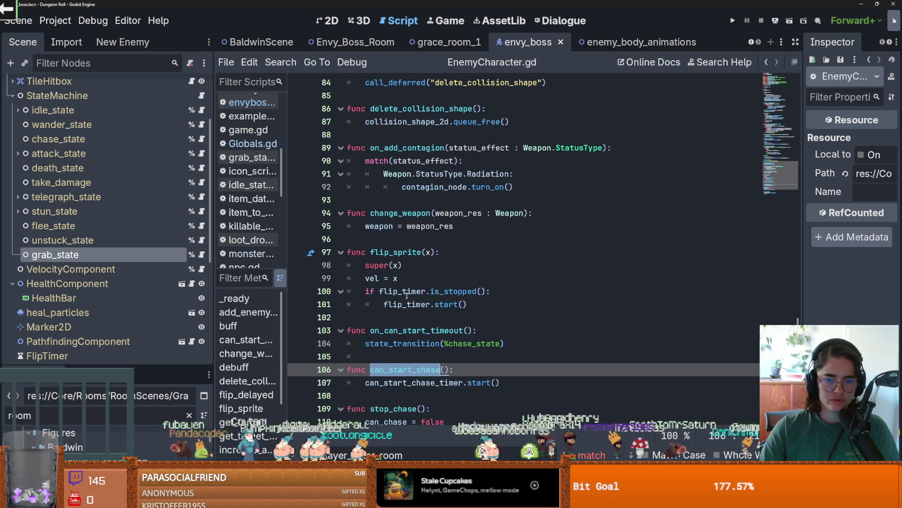
pyautogui.scroll(-1, 406, 295)
pyautogui.scroll(-1, 407, 295)
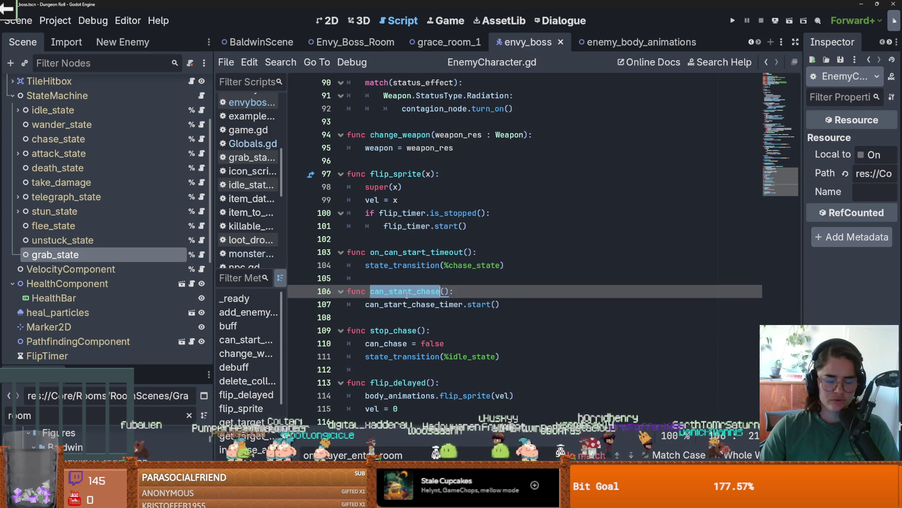
pyautogui.scroll(-1, 100, 280)
pyautogui.scroll(3, 129, 275)
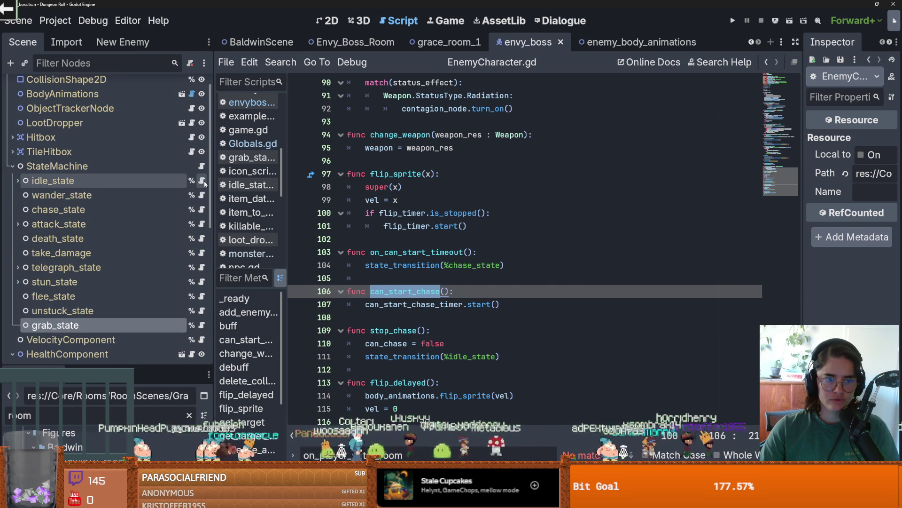
pyautogui.click(156, 181)
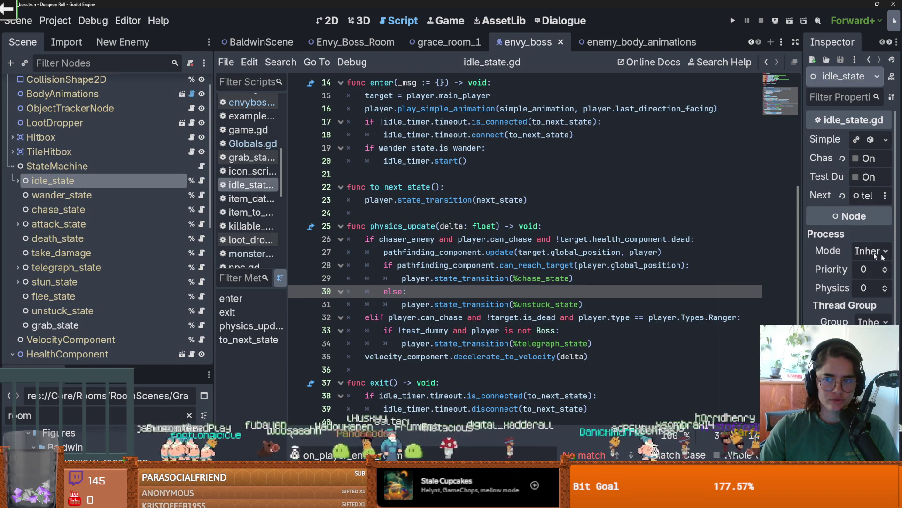
pyautogui.moveTo(800, 239); pyautogui.dragTo(722, 230)
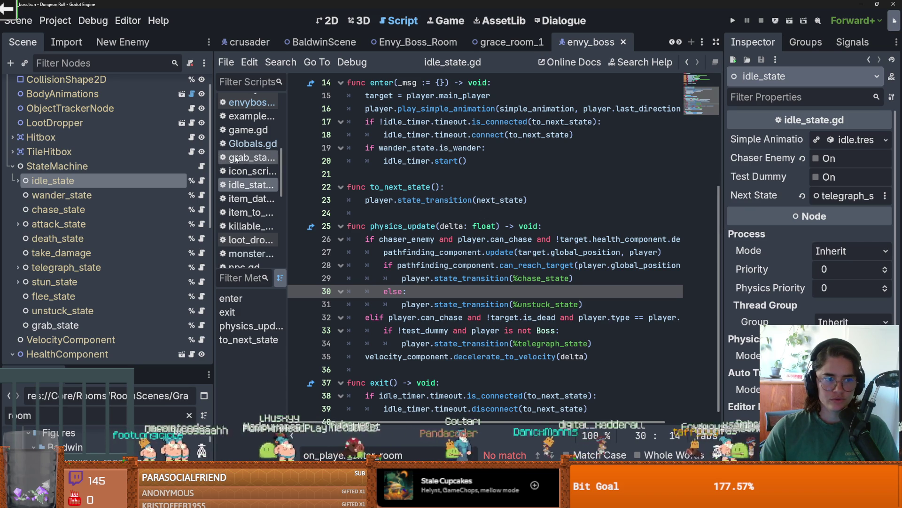
pyautogui.click(202, 181)
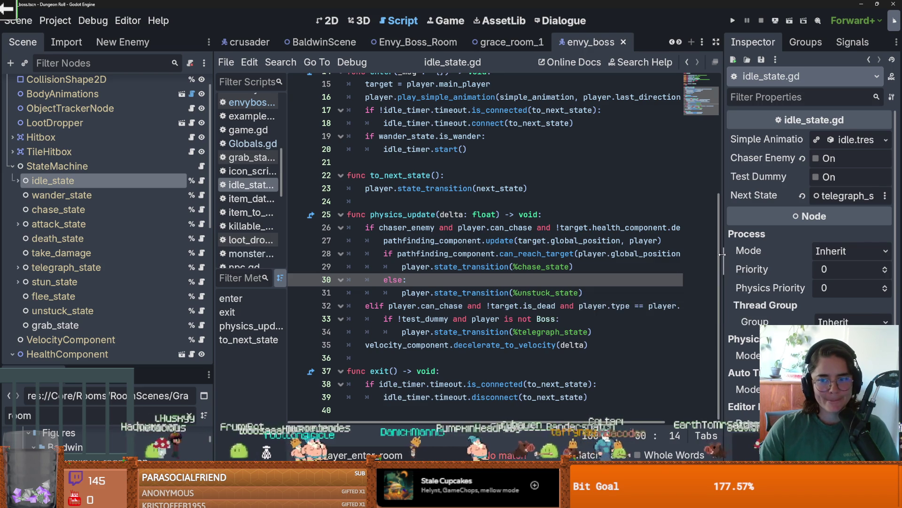
pyautogui.moveTo(724, 235); pyautogui.dragTo(803, 235)
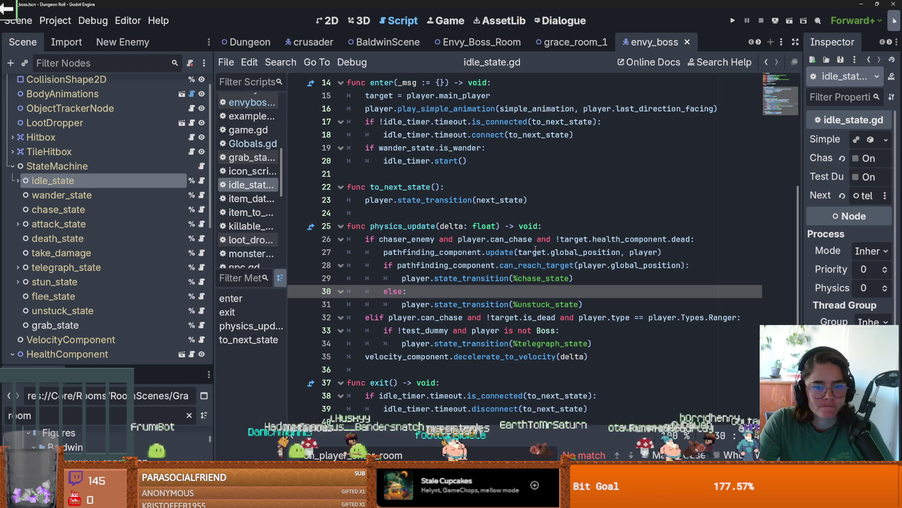
pyautogui.scroll(2, 517, 245)
pyautogui.scroll(-2, 498, 240)
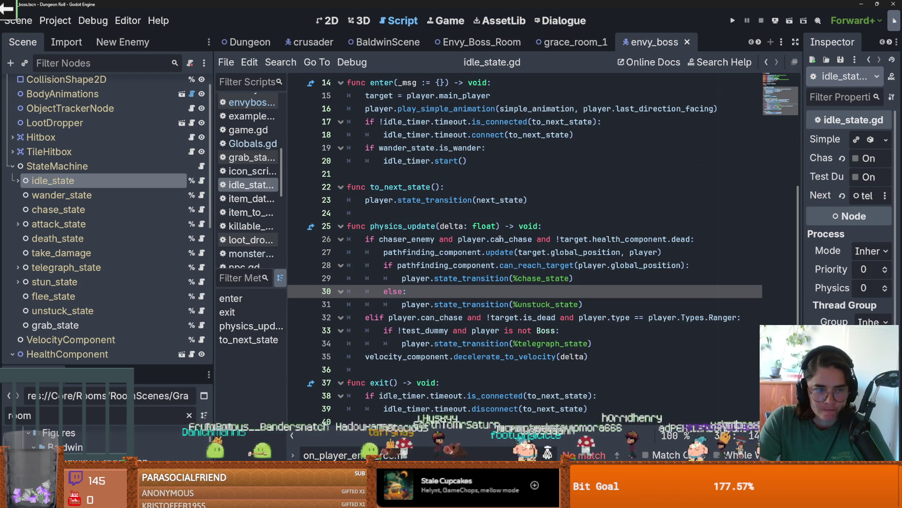
pyautogui.scroll(2, 356, 195)
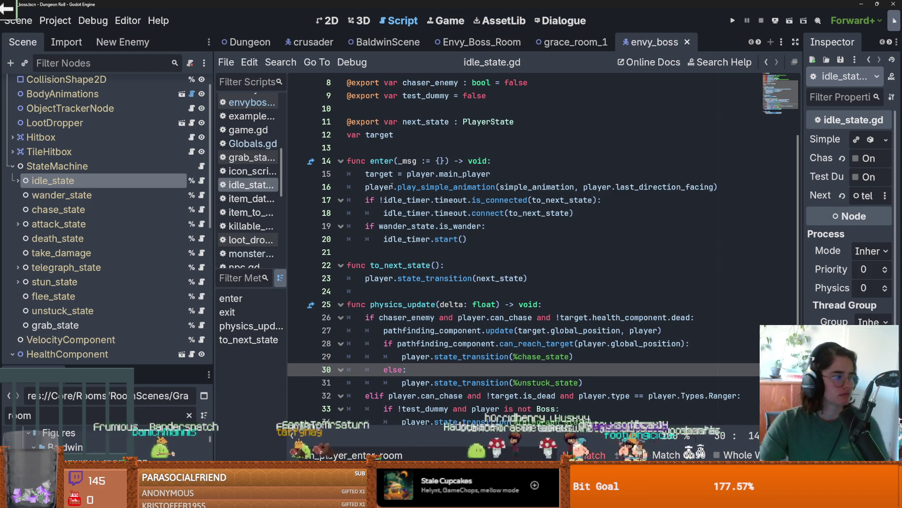
pyautogui.moveTo(392, 186)
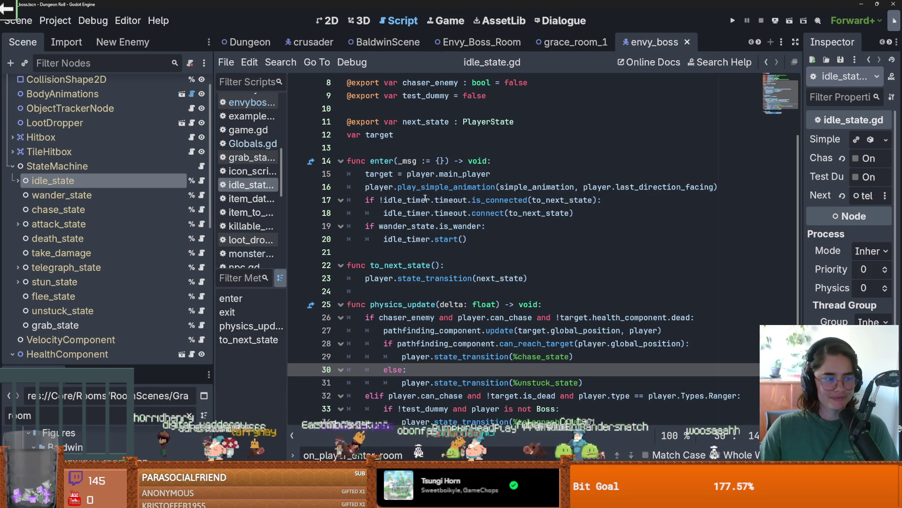
pyautogui.keyDown('ctrl'); pyautogui.click(437, 198); pyautogui.keyUp('ctrl')
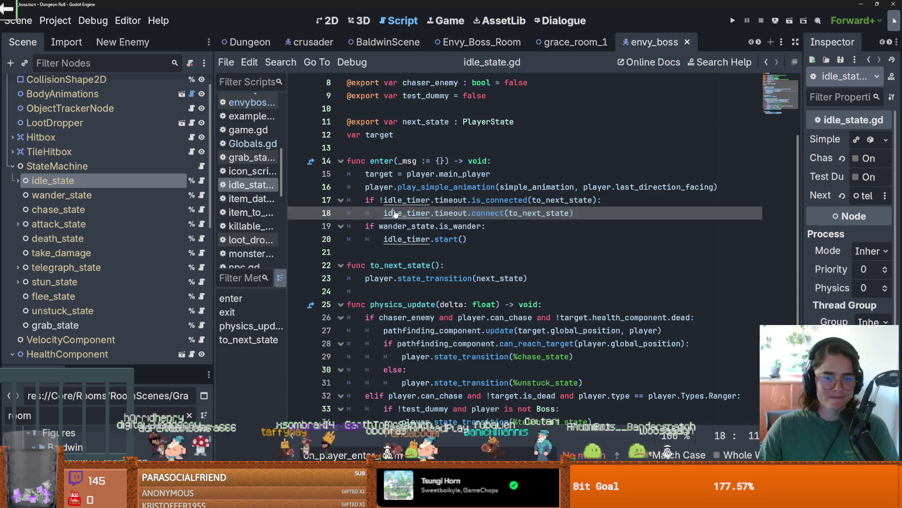
pyautogui.hotkey('ctrl', 's')
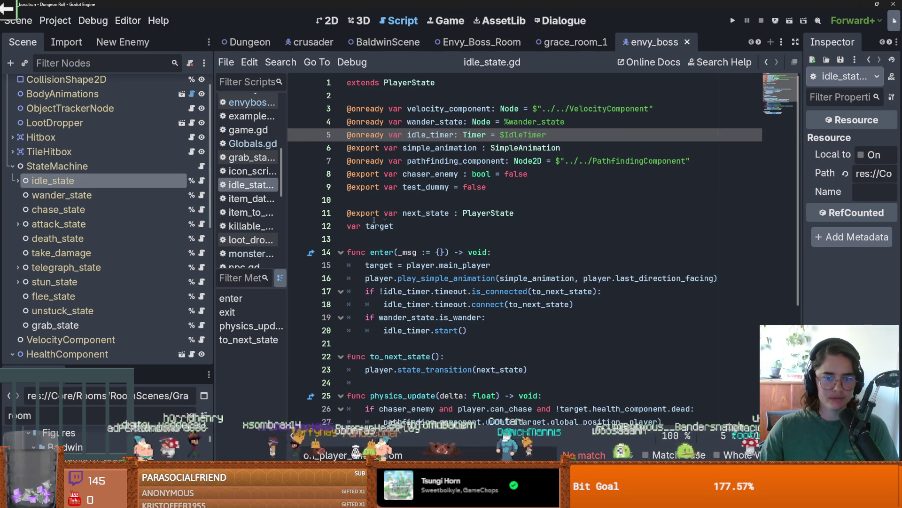
pyautogui.scroll(-3, 431, 272)
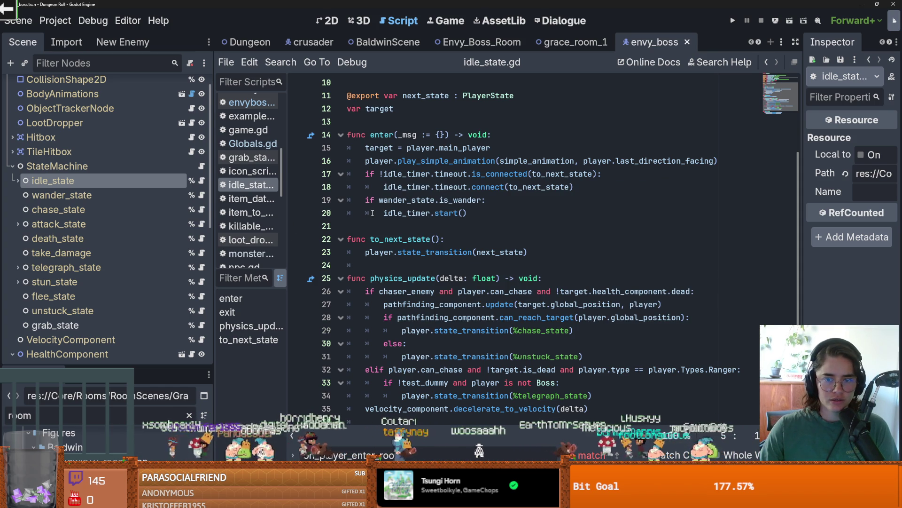
pyautogui.scroll(-1, 453, 245)
pyautogui.scroll(1, 454, 247)
pyautogui.scroll(-2, 454, 247)
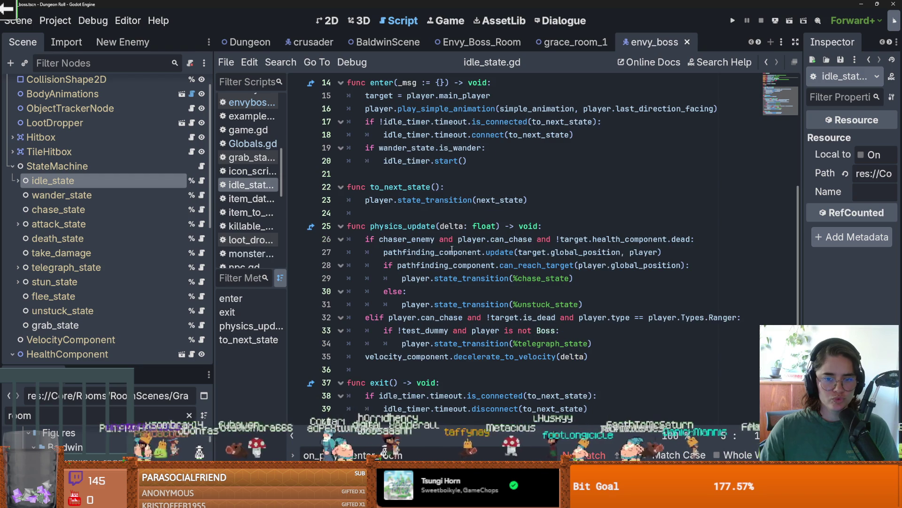
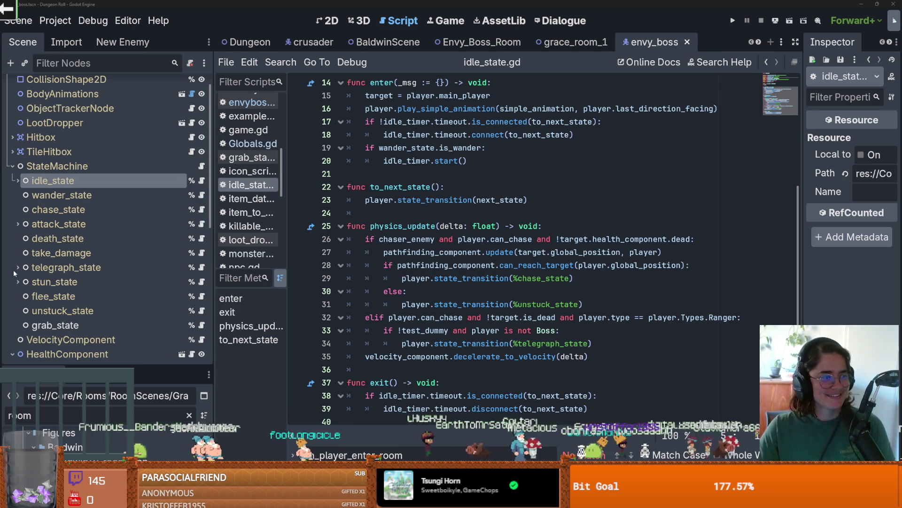
# Step: Step through the chaser_enemy check, to_next_state and variable lines, saving the state script
pyautogui.click(611, 242)
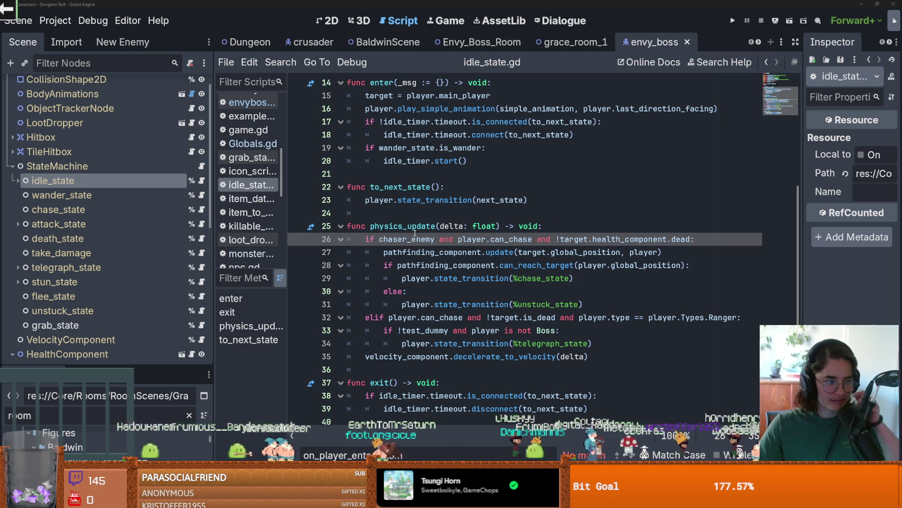
pyautogui.press('Up')
pyautogui.press('Up')
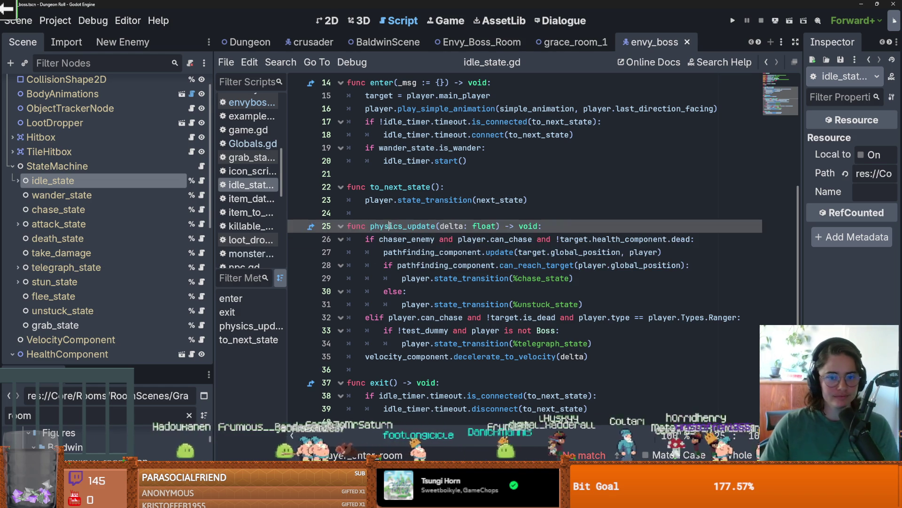
pyautogui.hotkey('ctrl', 's')
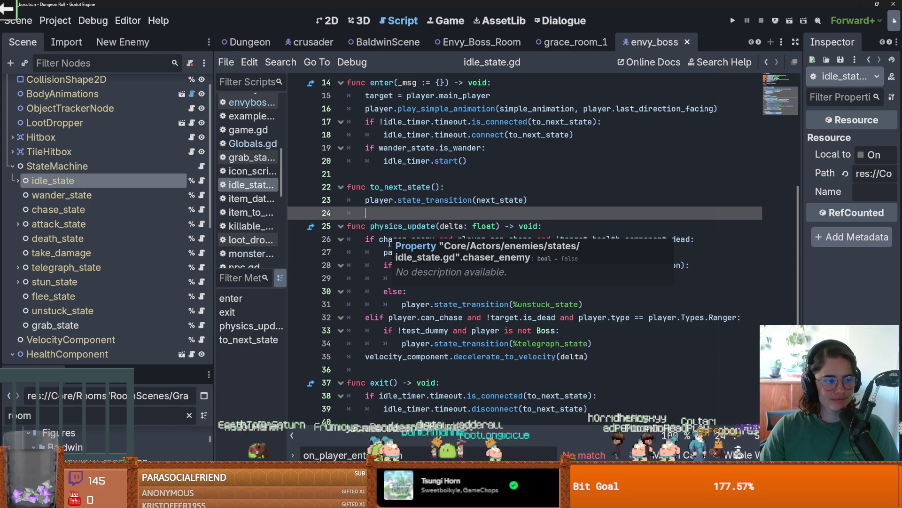
pyautogui.hotkey('ctrl', 's')
pyautogui.click(378, 186)
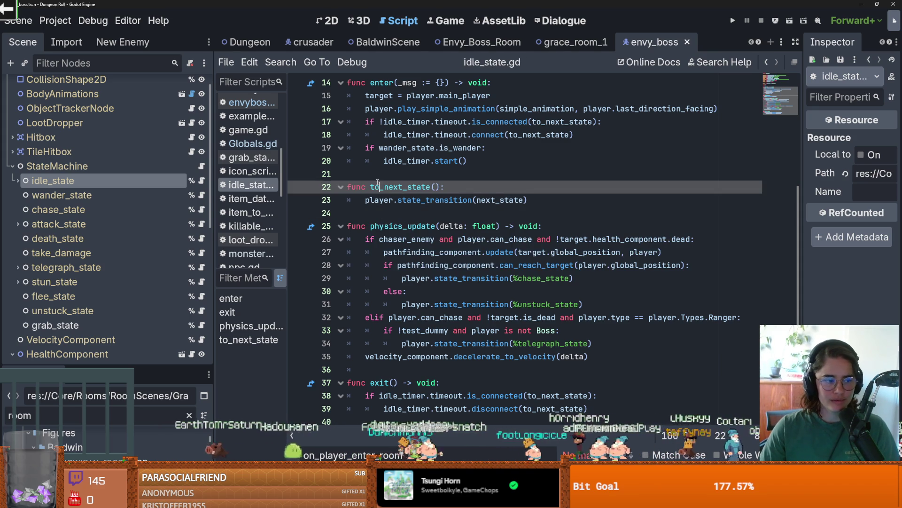
pyautogui.press('Up')
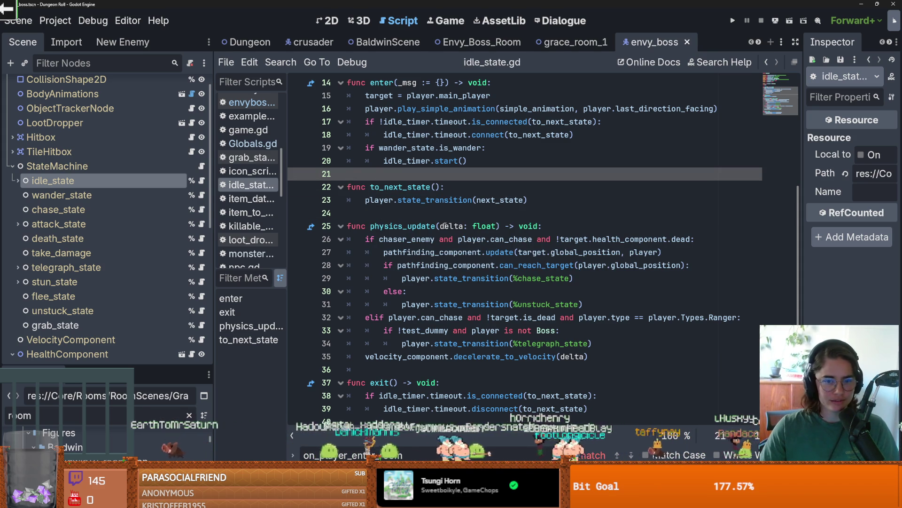
pyautogui.hotkey('ctrl', 's')
pyautogui.scroll(5, 400, 237)
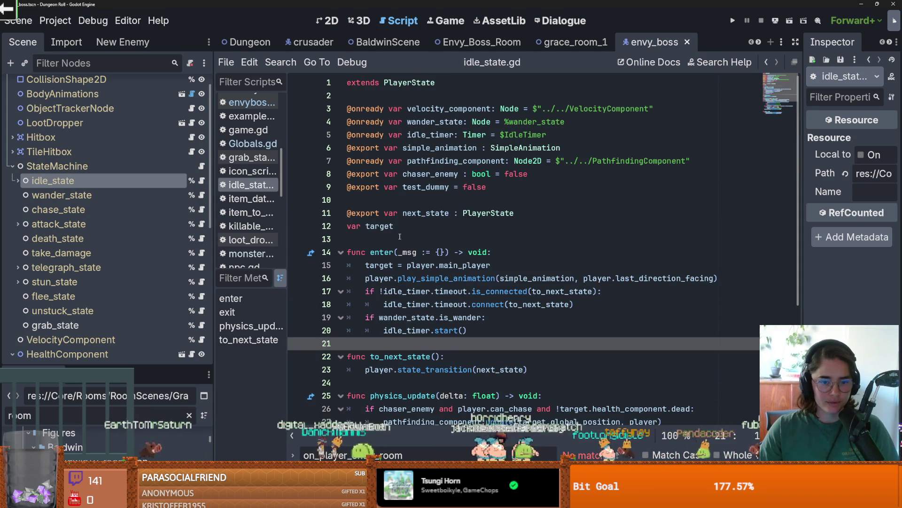
pyautogui.click(400, 237)
pyautogui.press('Up')
pyautogui.press('Up')
pyautogui.press('Up')
pyautogui.hotkey('ctrl', 's')
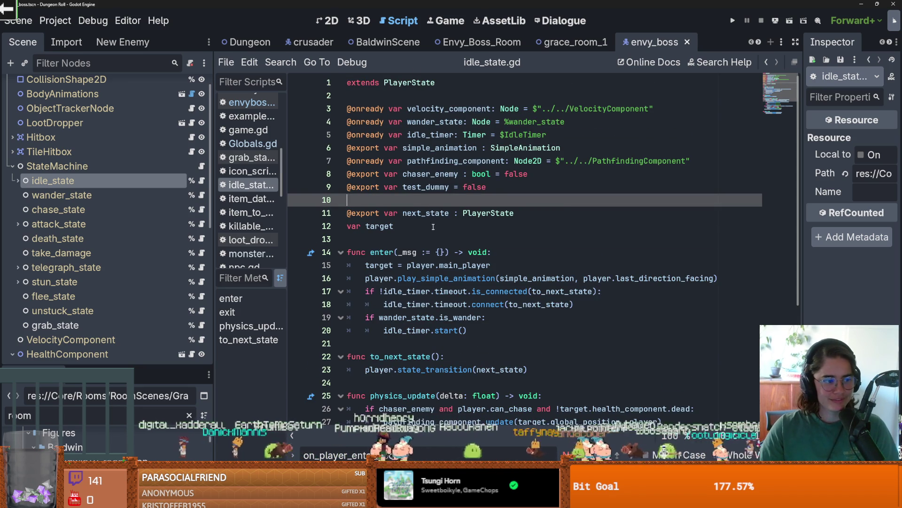
# Step: Review the state_transition call, physics_update and pathfinding update lines, then save again
pyautogui.scroll(-2, 432, 225)
pyautogui.scroll(1, 460, 234)
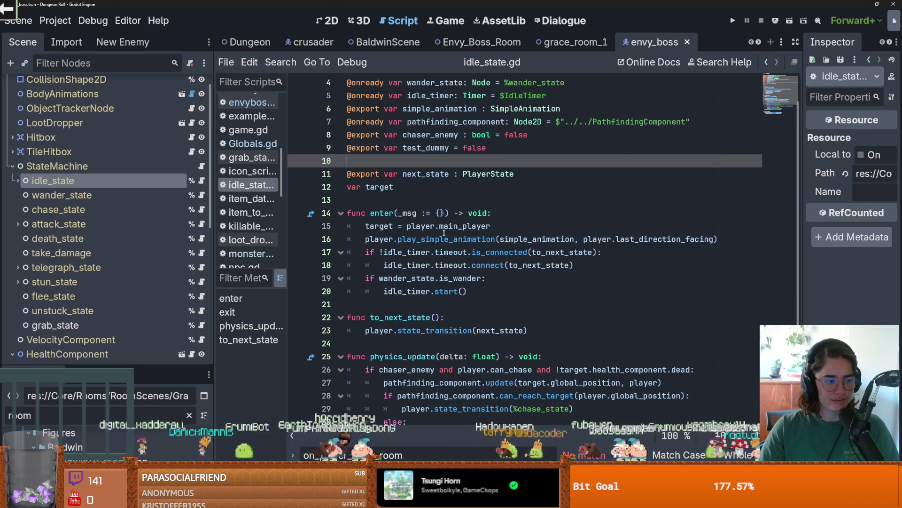
pyautogui.scroll(-3, 444, 232)
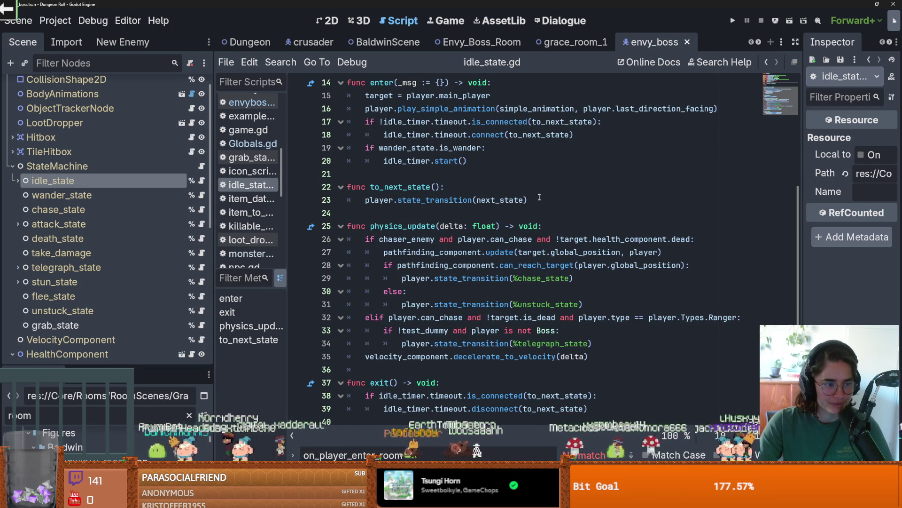
pyautogui.click(538, 199)
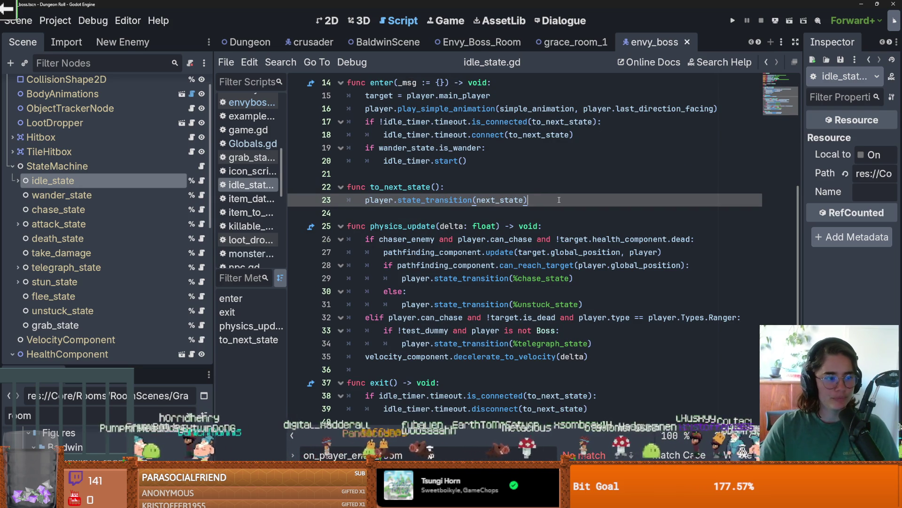
pyautogui.scroll(4, 564, 224)
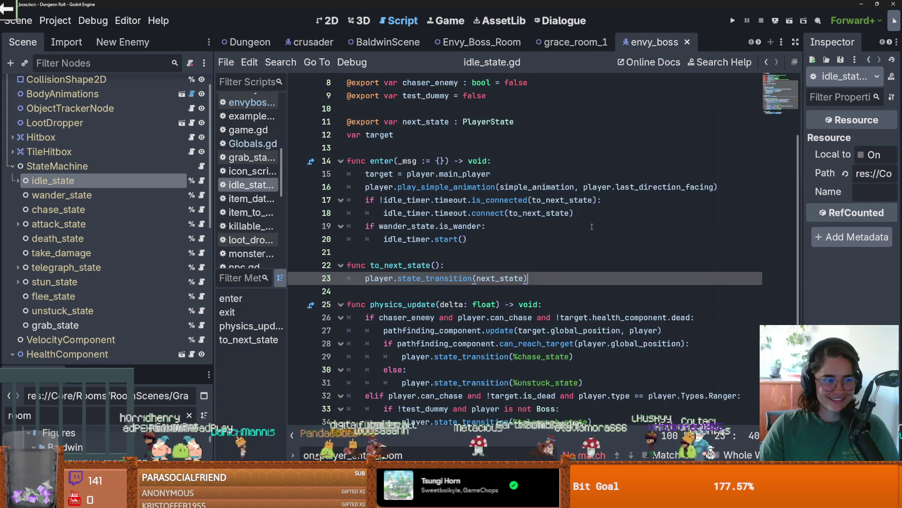
pyautogui.scroll(-4, 593, 226)
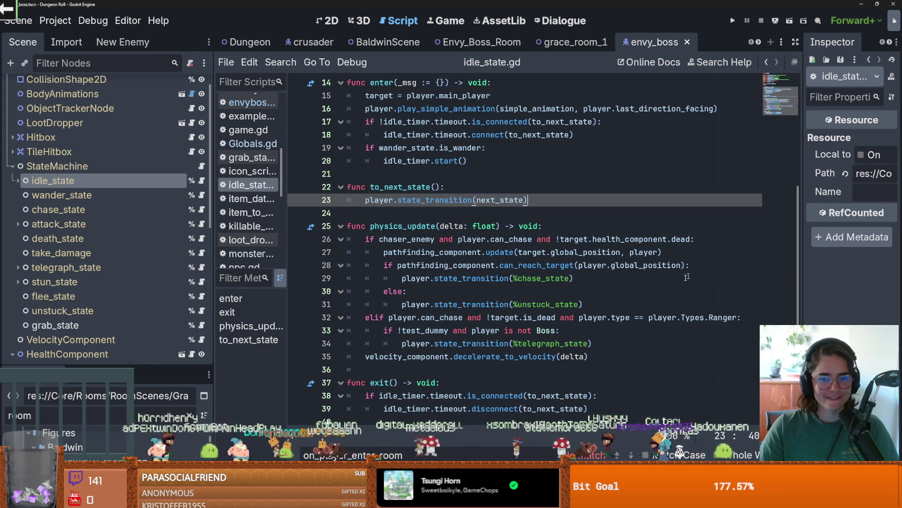
pyautogui.scroll(-1, 564, 226)
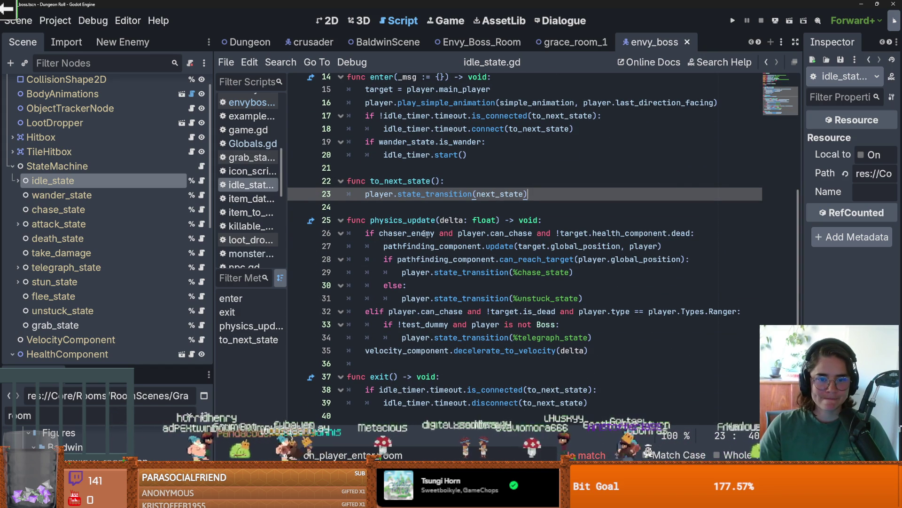
pyautogui.doubleClick(403, 220)
pyautogui.moveTo(567, 236)
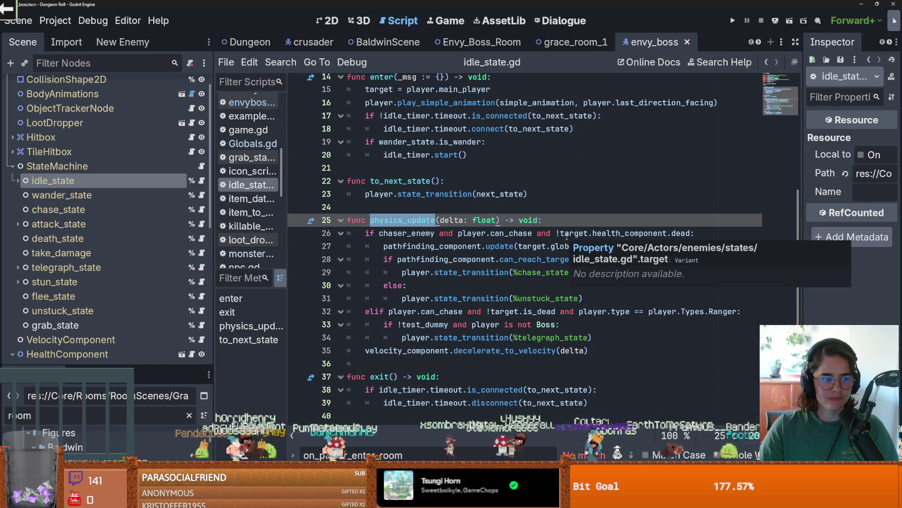
pyautogui.scroll(2, 567, 236)
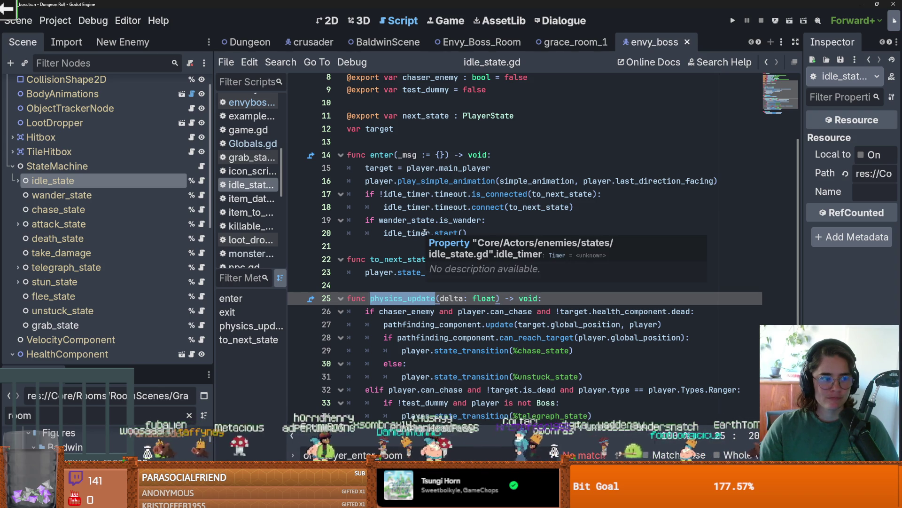
pyautogui.click(475, 245)
pyautogui.scroll(-1, 477, 243)
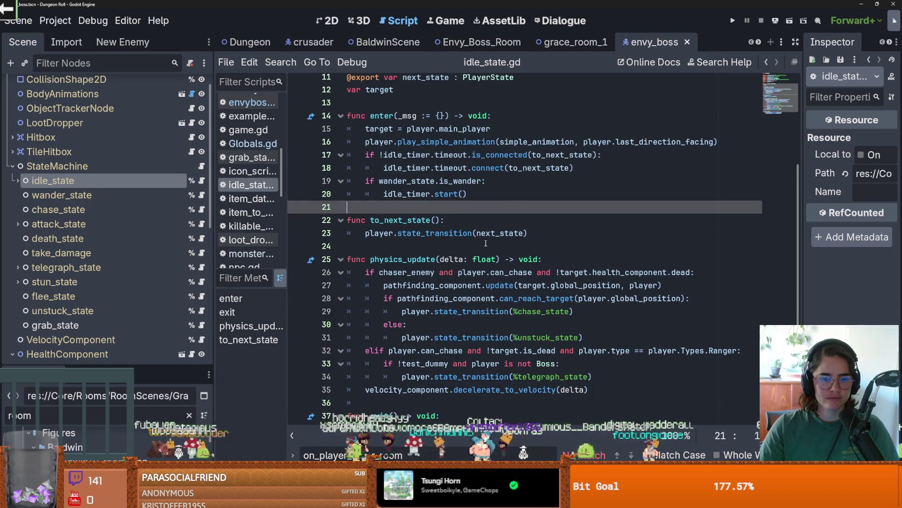
pyautogui.scroll(-1, 486, 242)
pyautogui.click(429, 253)
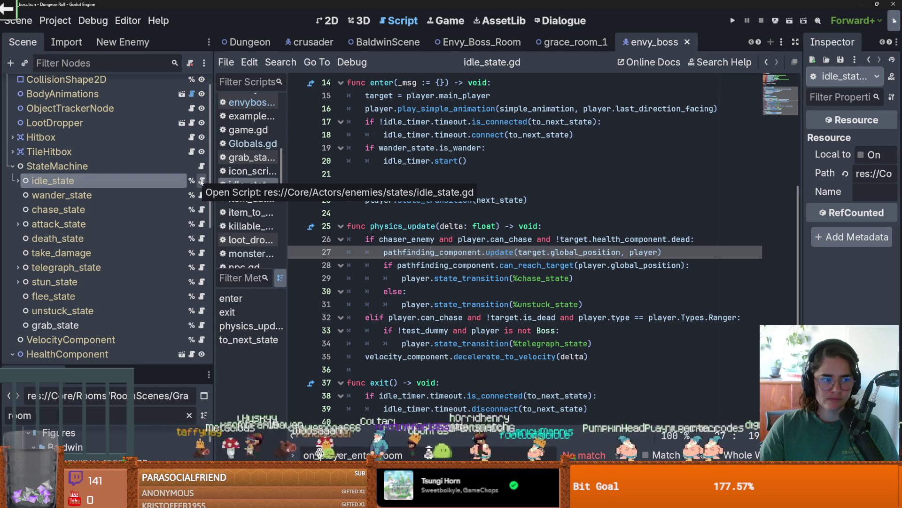
pyautogui.click(490, 212)
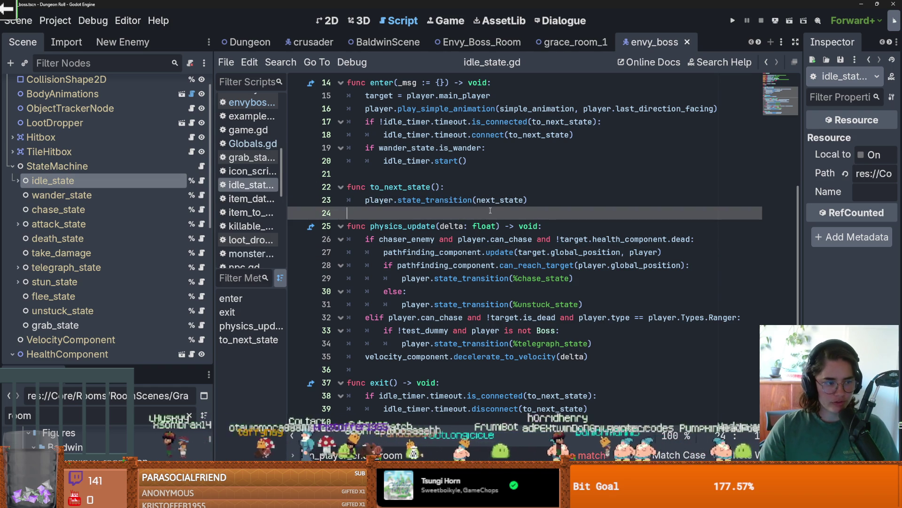
pyautogui.click(382, 178)
pyautogui.hotkey('ctrl', 's')
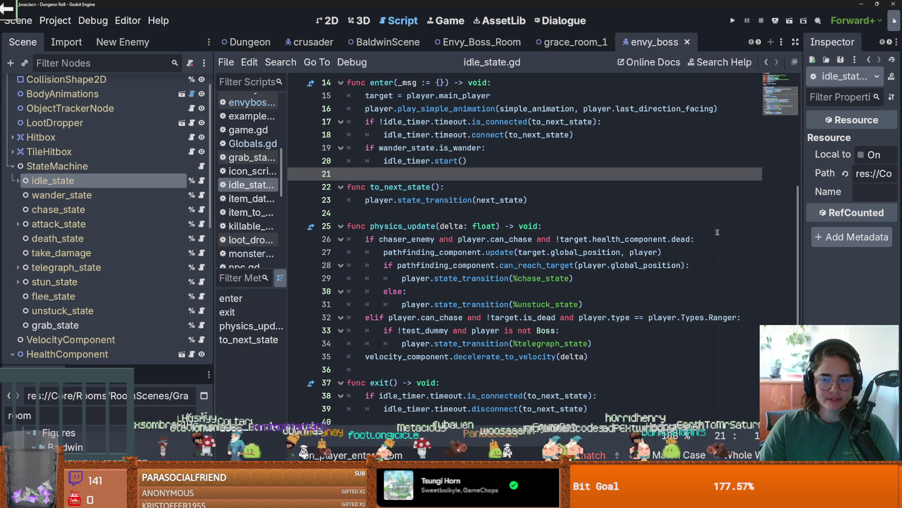
# Step: Highlight state_transition's other uses, save idle_state.gd, and switch to the Envy_Boss_Room scene
pyautogui.click(511, 278)
pyautogui.doubleClick(449, 279)
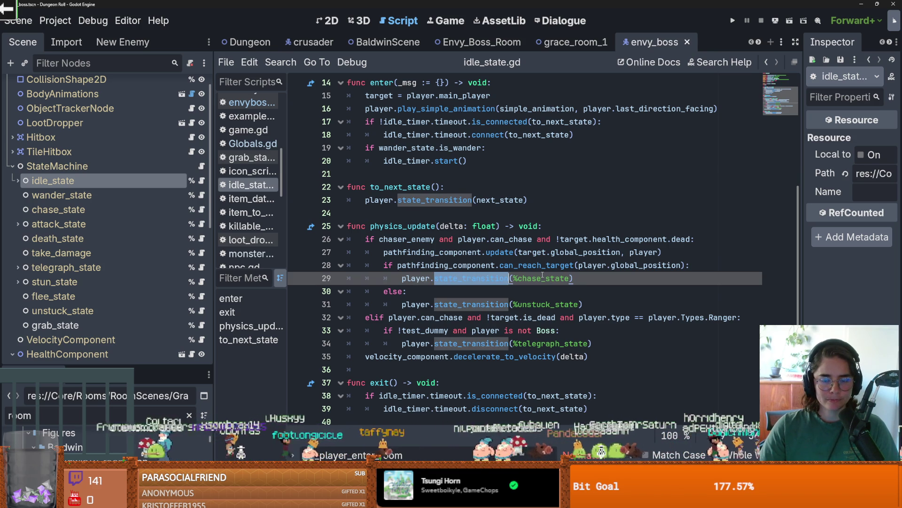
pyautogui.scroll(2, 542, 275)
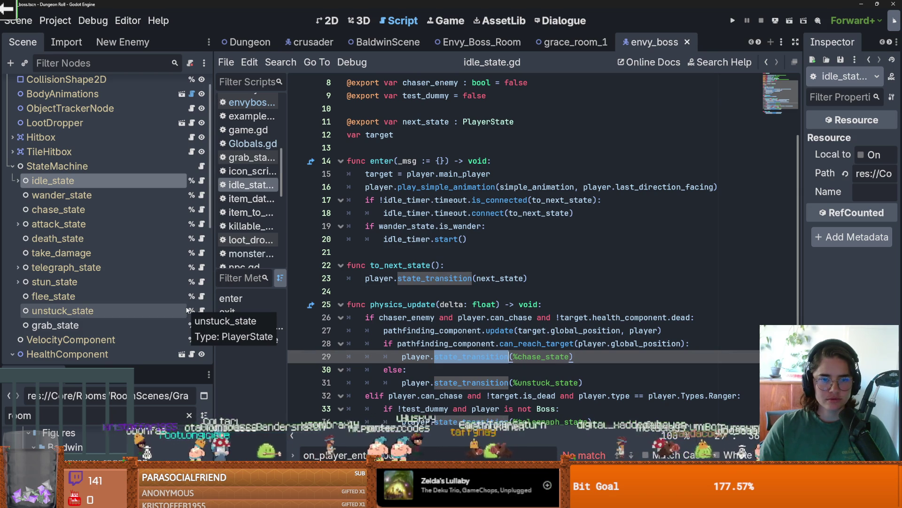
pyautogui.scroll(2, 150, 141)
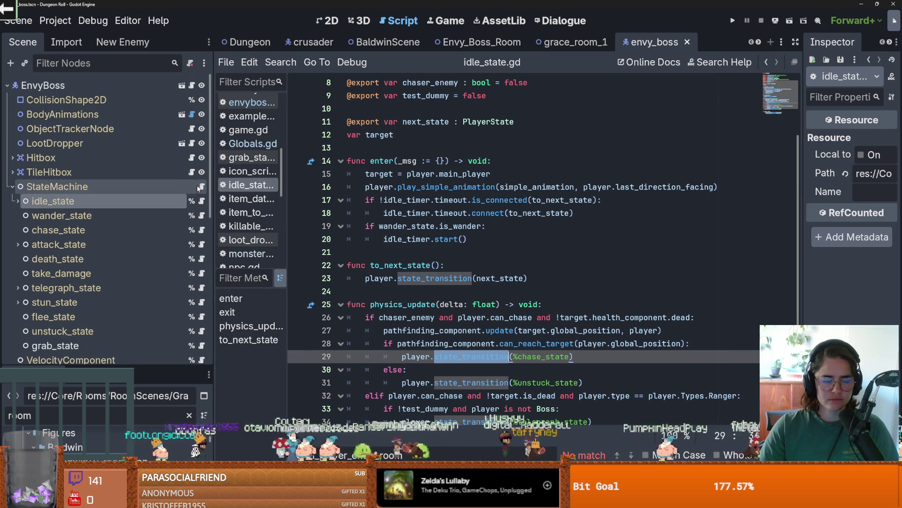
pyautogui.click(416, 135)
pyautogui.hotkey('ctrl', 's')
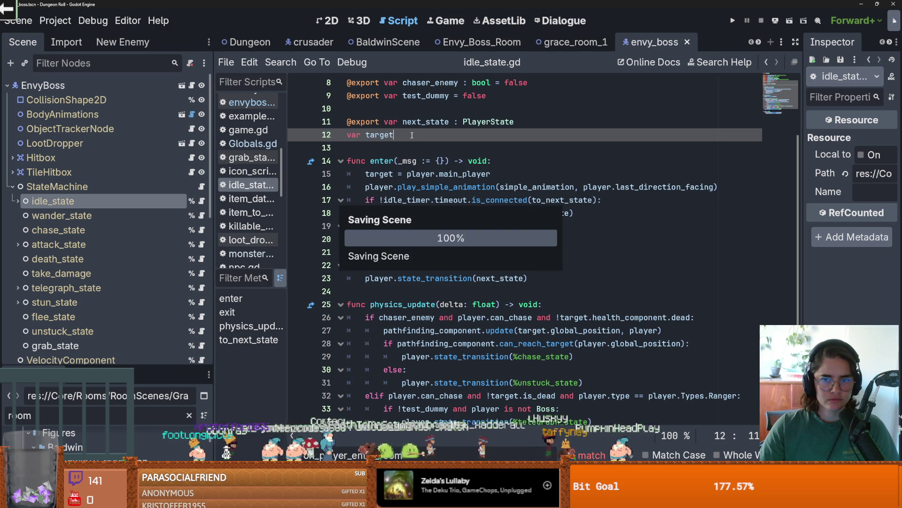
pyautogui.moveTo(569, 45)
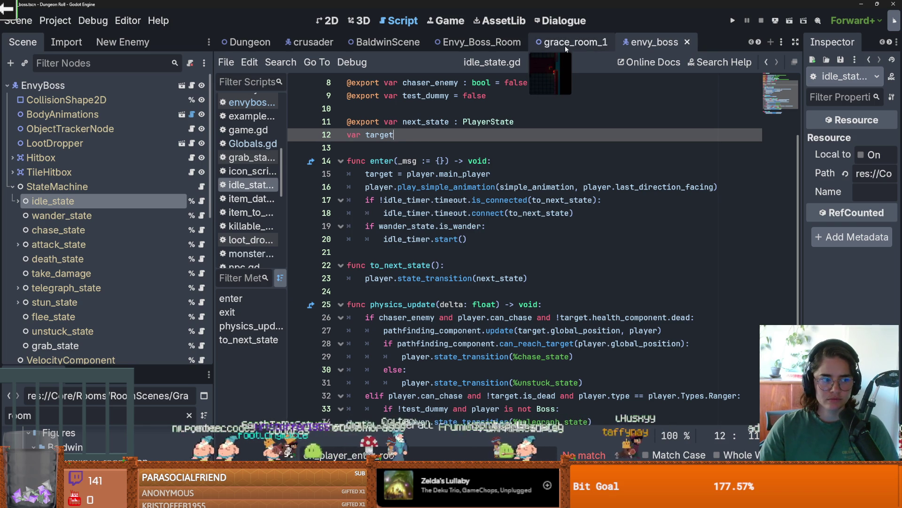
pyautogui.click(479, 43)
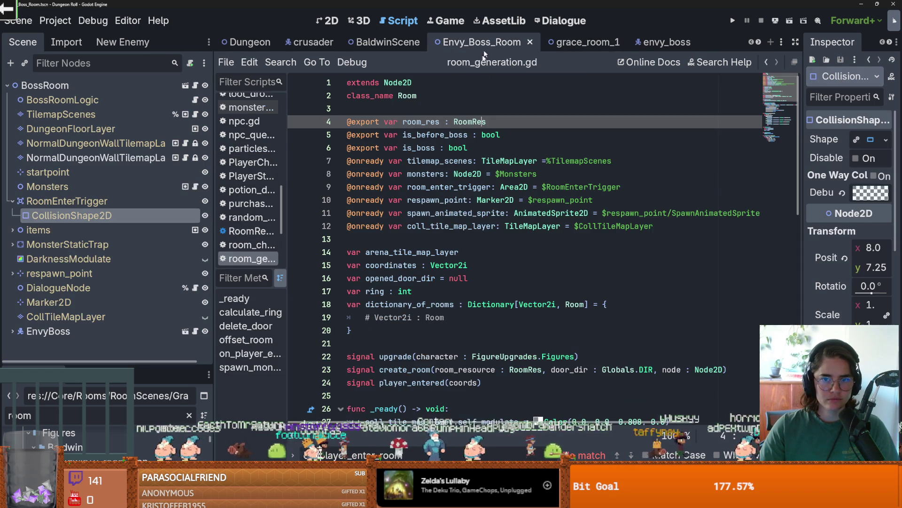
# Step: In the 2D view, zoom onto and select the spectral hand sprite, then save
pyautogui.click(329, 20)
pyautogui.scroll(-3, 470, 150)
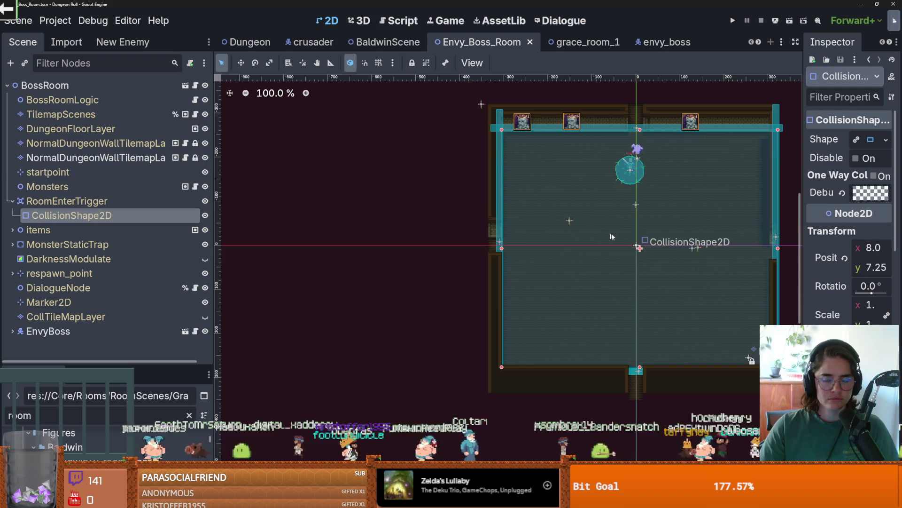
pyautogui.scroll(1, 492, 266)
pyautogui.scroll(2, 461, 226)
pyautogui.scroll(1, 479, 207)
pyautogui.scroll(-1, 478, 207)
pyautogui.click(485, 113)
pyautogui.scroll(2, 493, 124)
pyautogui.scroll(1, 459, 192)
pyautogui.hotkey('ctrl', 's')
# Step: Enlarge the Scene dock, expand Path2D to show PathFollow2D, save, and open envyboss.gd
pyautogui.scroll(-1, 454, 199)
pyautogui.scroll(1, 454, 198)
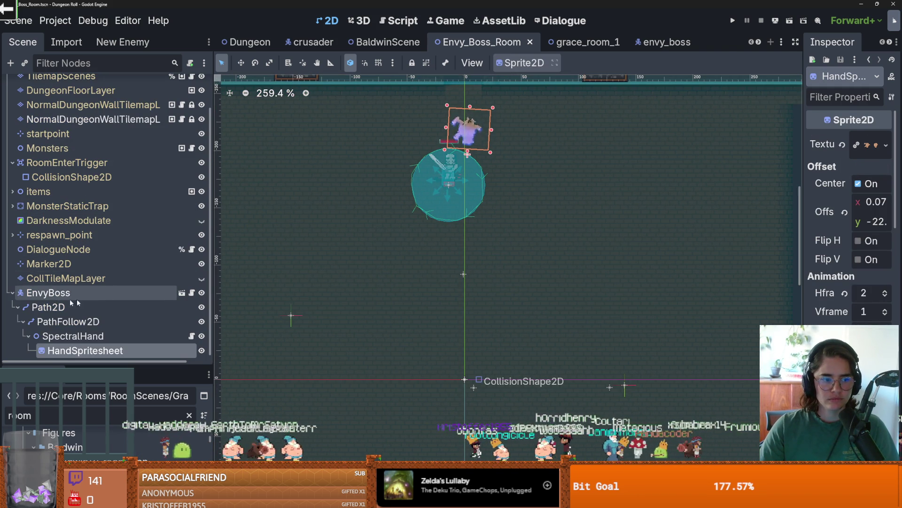
pyautogui.scroll(-1, 71, 261)
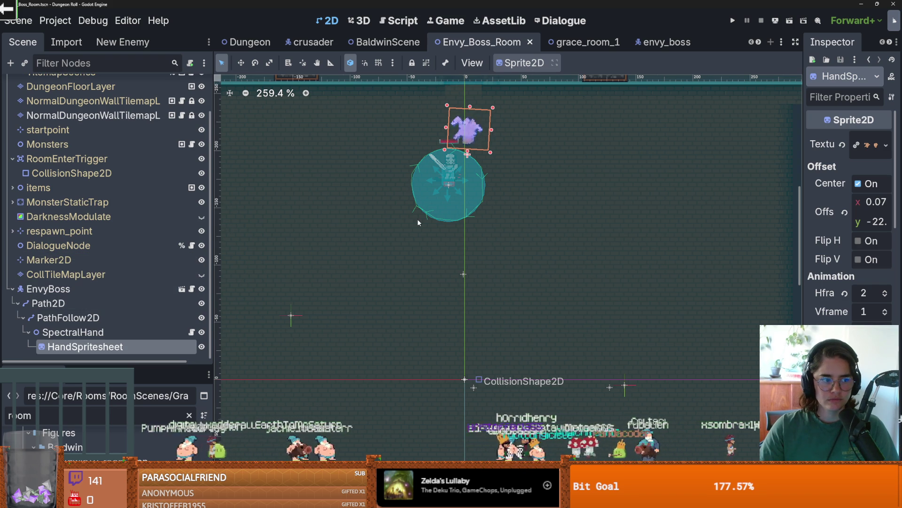
pyautogui.scroll(5, 410, 247)
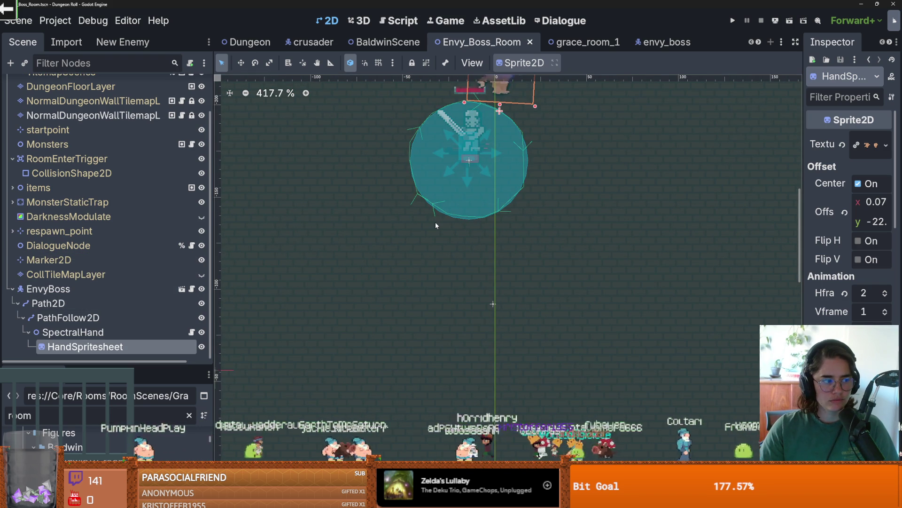
pyautogui.scroll(3, 436, 225)
pyautogui.scroll(-2, 421, 284)
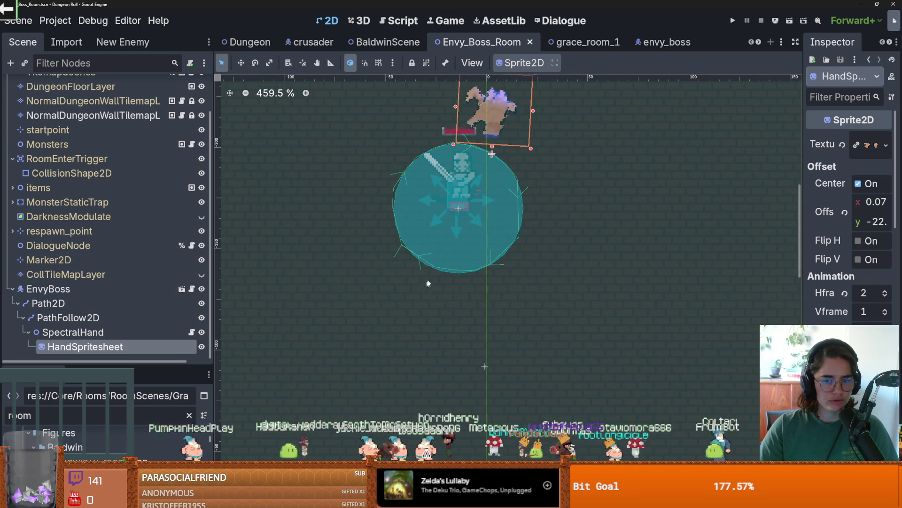
pyautogui.moveTo(97, 363); pyautogui.dragTo(97, 430)
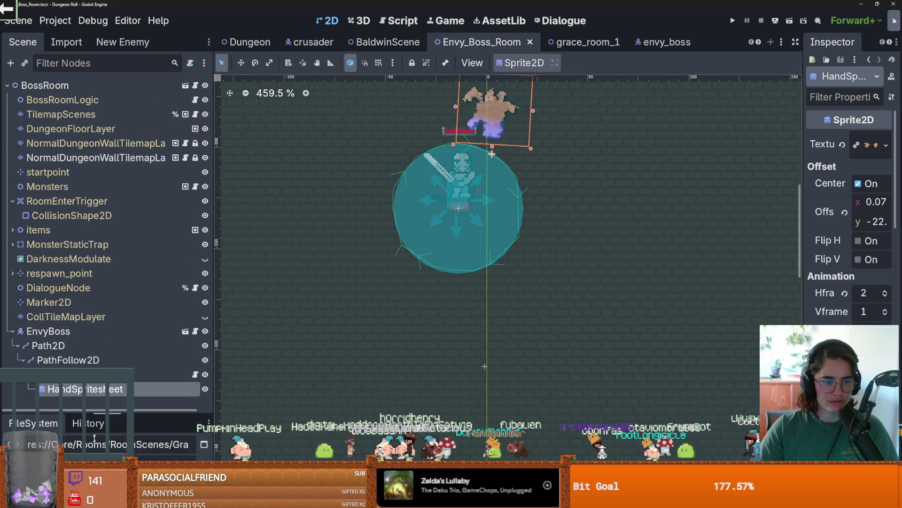
pyautogui.click(18, 345)
pyautogui.hotkey('ctrl', 's')
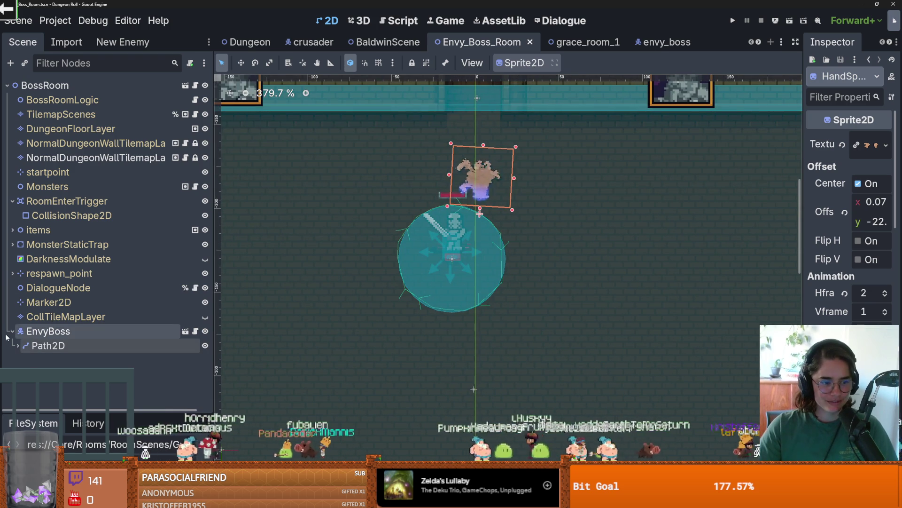
pyautogui.click(18, 345)
pyautogui.hotkey('ctrl', 's')
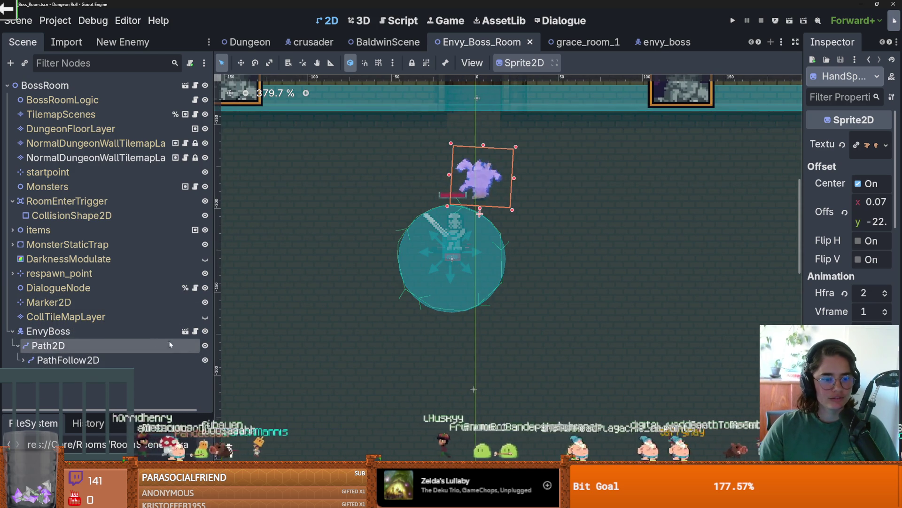
pyautogui.click(195, 331)
pyautogui.click(447, 160)
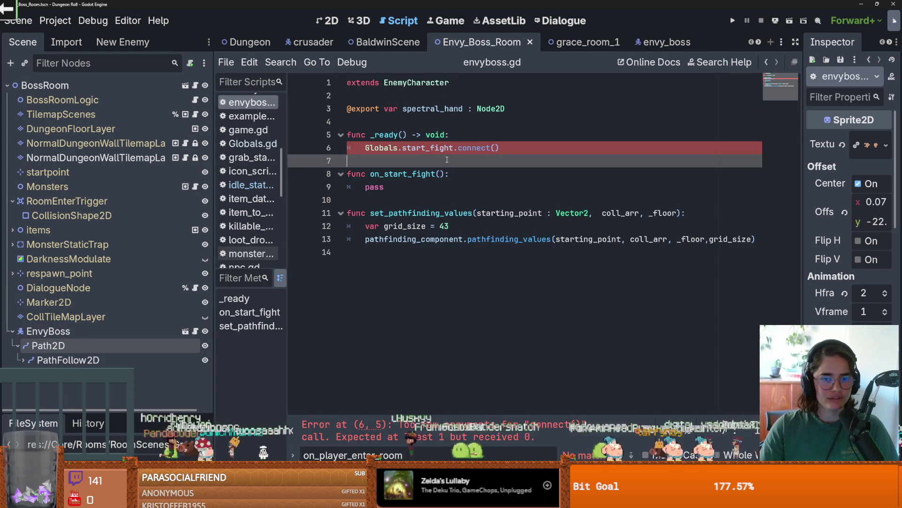
# Step: Pass on_start_fight into Globals.start_fight.connect(), save the script, and return to the 2D boss room
pyautogui.click(494, 147)
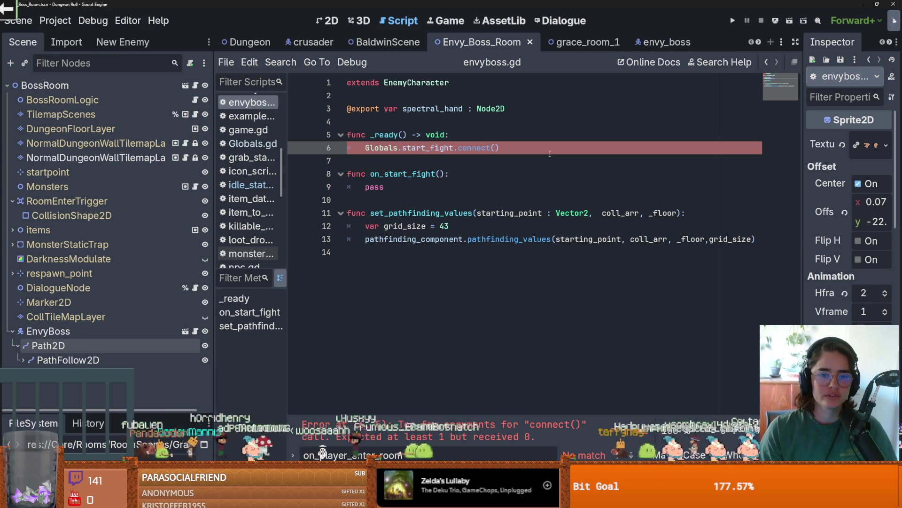
pyautogui.write('on_s')
pyautogui.press('Return')
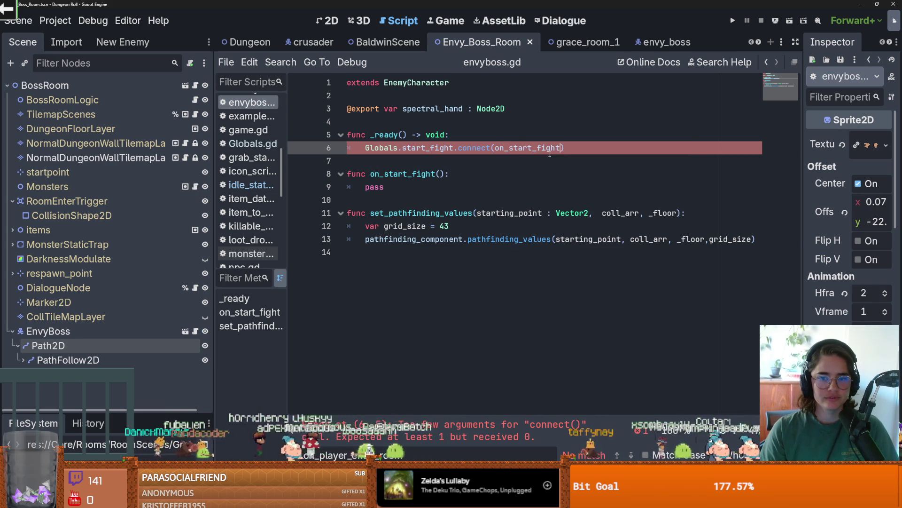
pyautogui.click(392, 186)
pyautogui.hotkey('ctrl', 's')
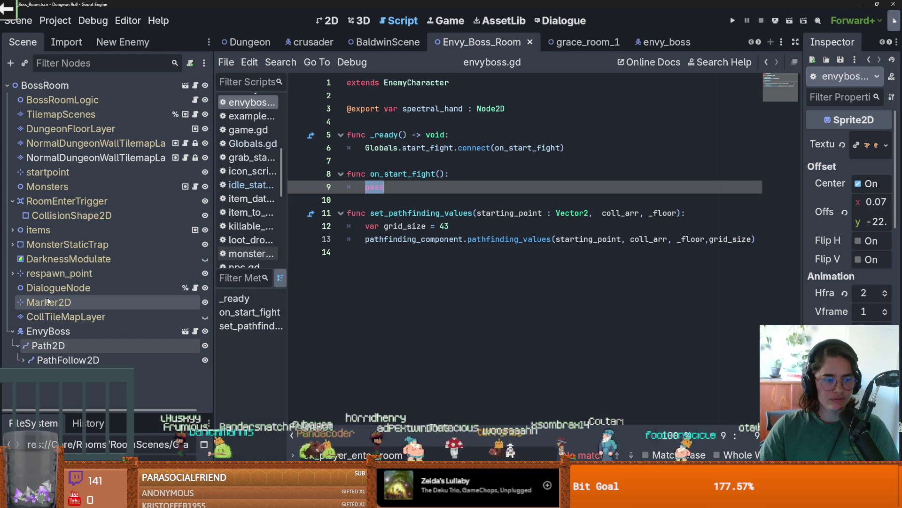
pyautogui.click(331, 20)
pyautogui.hotkey('ctrl', 's')
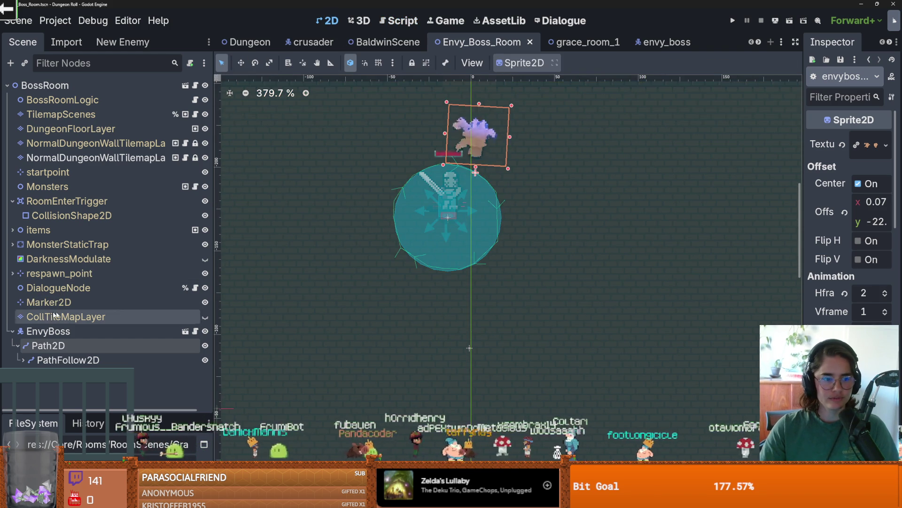
# Step: Expand Path2D down to the HandSpritesheet node, save, and select CollTileMapLayer
pyautogui.click(18, 346)
pyautogui.click(18, 346)
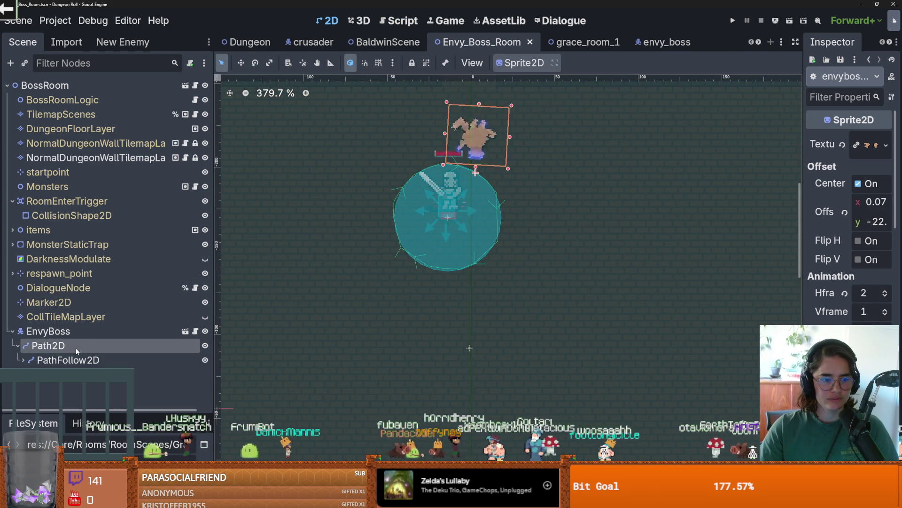
pyautogui.click(28, 374)
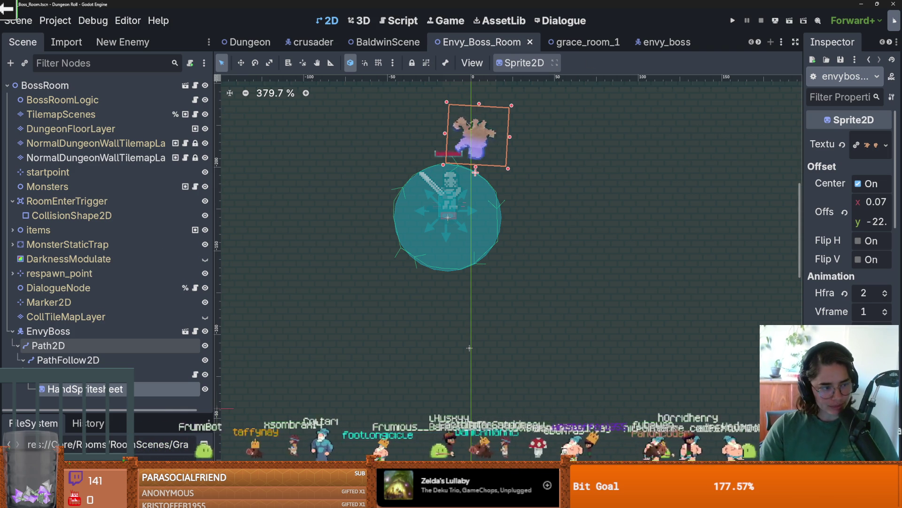
pyautogui.hscroll(-2, 460, 223)
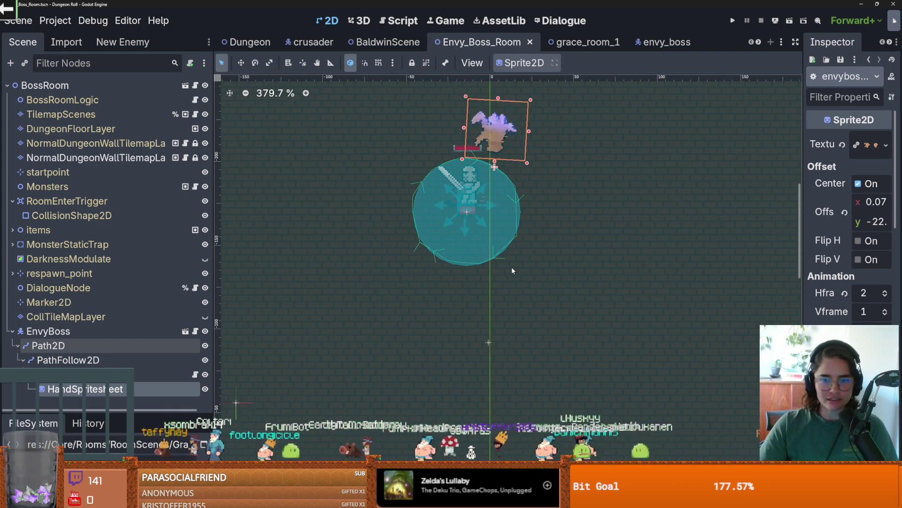
pyautogui.scroll(2, 511, 267)
pyautogui.hotkey('ctrl', 's')
pyautogui.click(174, 316)
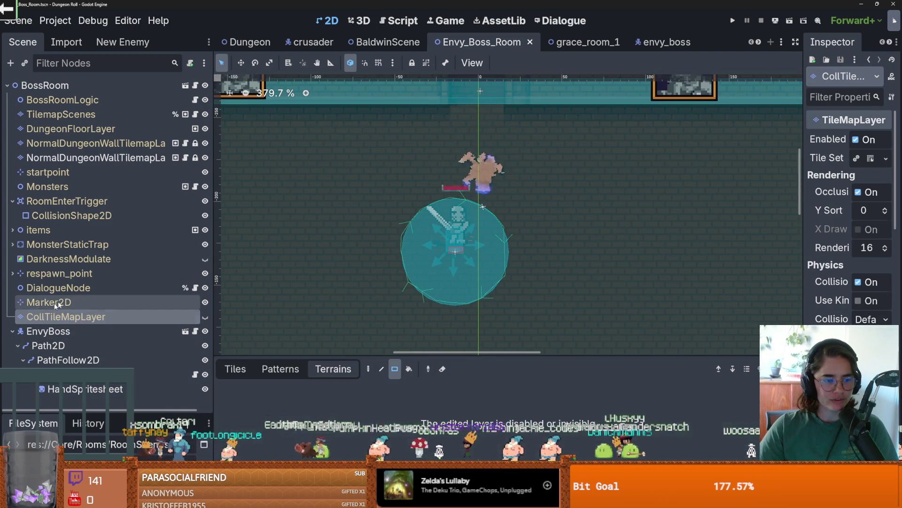
# Step: Inspect SpawnAnimatedSprite's frames under respawn_point, then select DarknessModulate
pyautogui.click(235, 368)
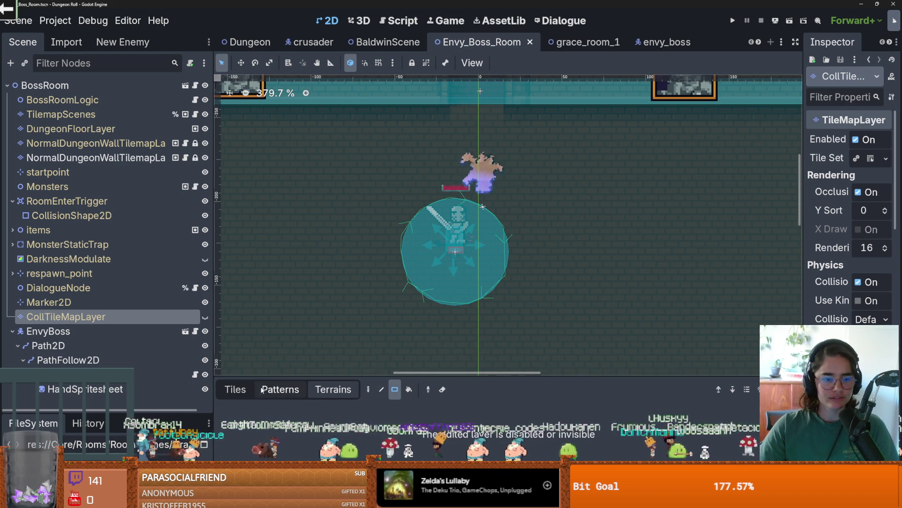
pyautogui.click(13, 273)
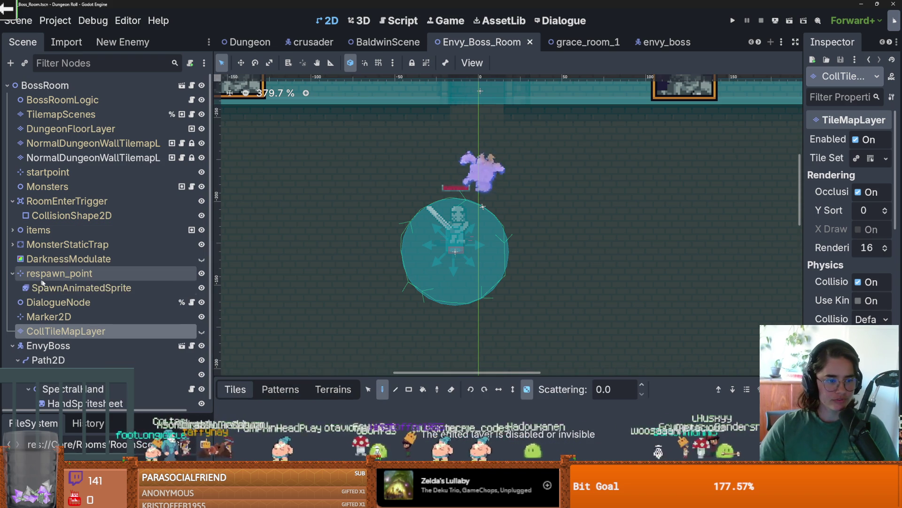
pyautogui.click(57, 288)
pyautogui.moveTo(459, 229); pyautogui.dragTo(459, 316)
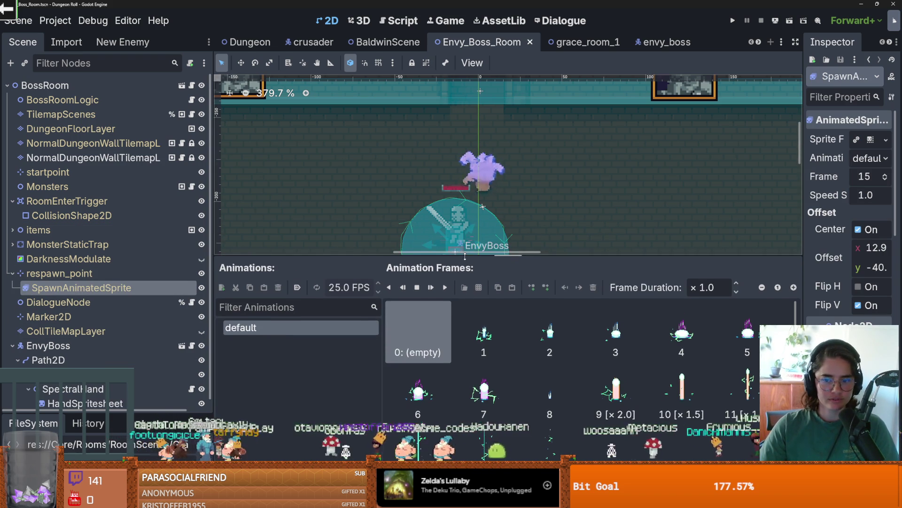
pyautogui.click(66, 259)
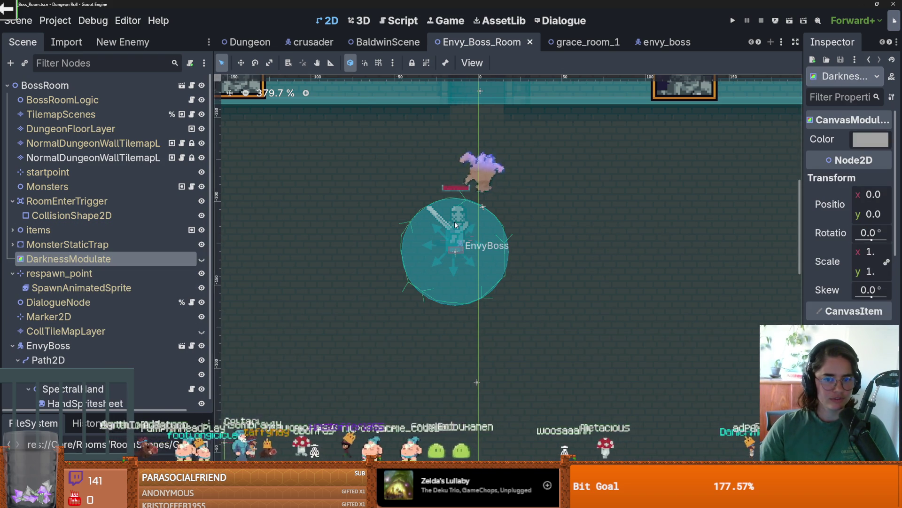
# Step: Collapse RoomEnterTrigger and respawn_point in the Scene dock and save the boss room
pyautogui.scroll(-1, 451, 357)
pyautogui.click(13, 202)
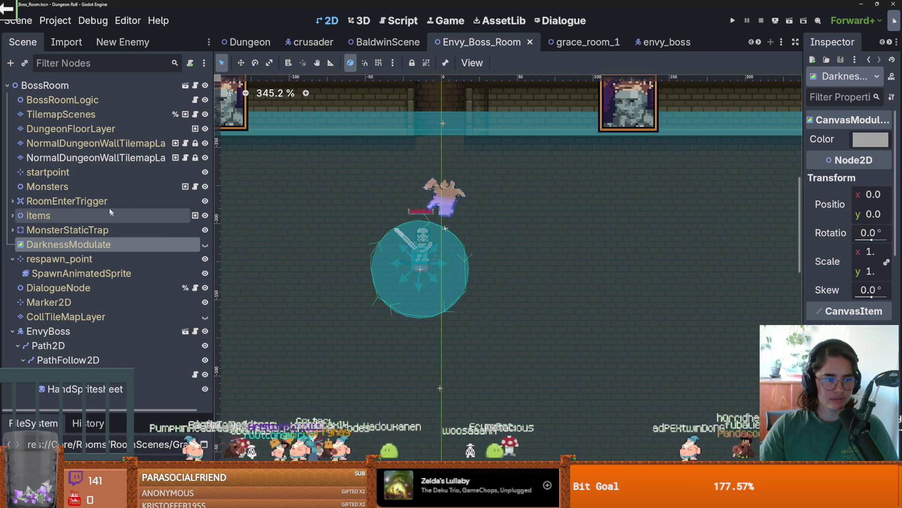
pyautogui.click(12, 202)
pyautogui.click(12, 201)
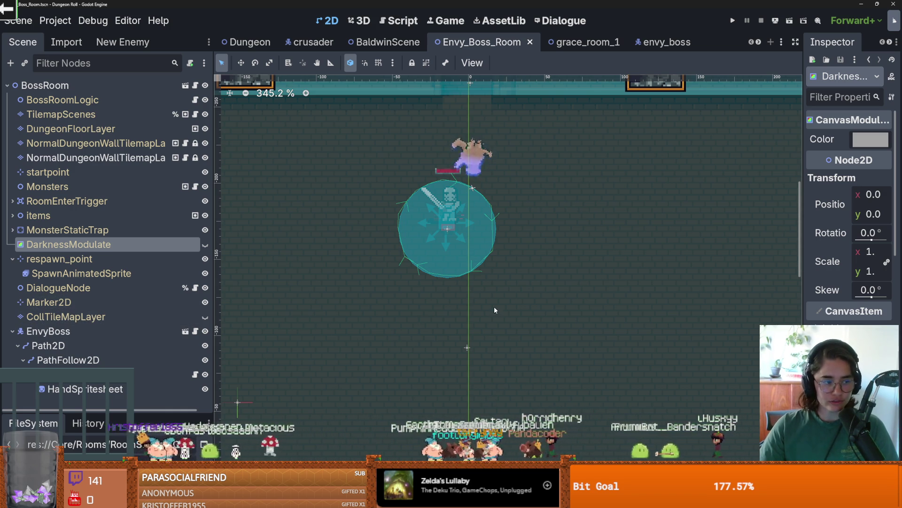
pyautogui.scroll(1, 419, 329)
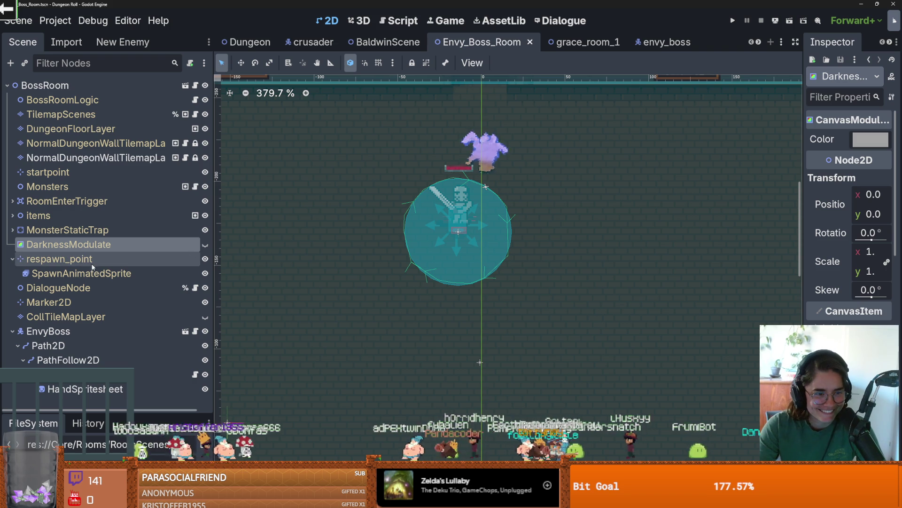
pyautogui.click(11, 259)
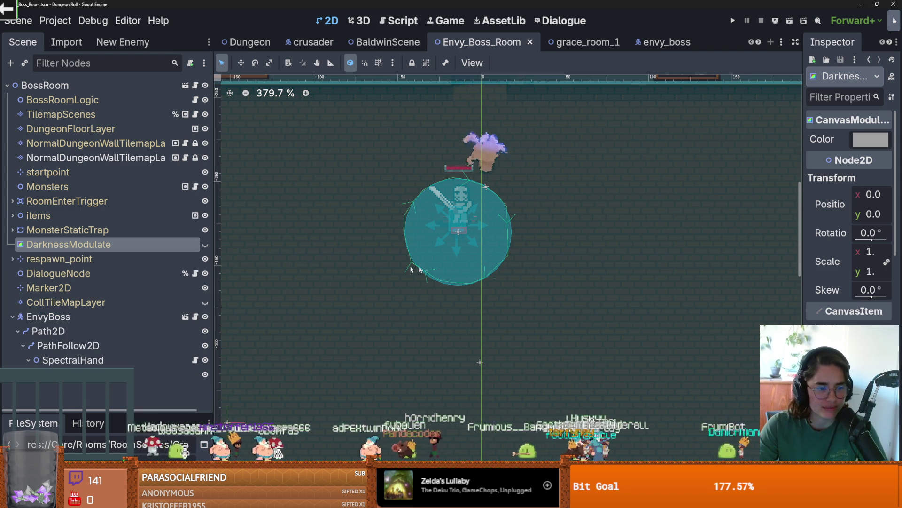
pyautogui.hotkey('ctrl', 's')
# Step: Select SpectralHand and its centered hand spritesheet sprite
pyautogui.scroll(3, 398, 288)
pyautogui.scroll(-1, 400, 292)
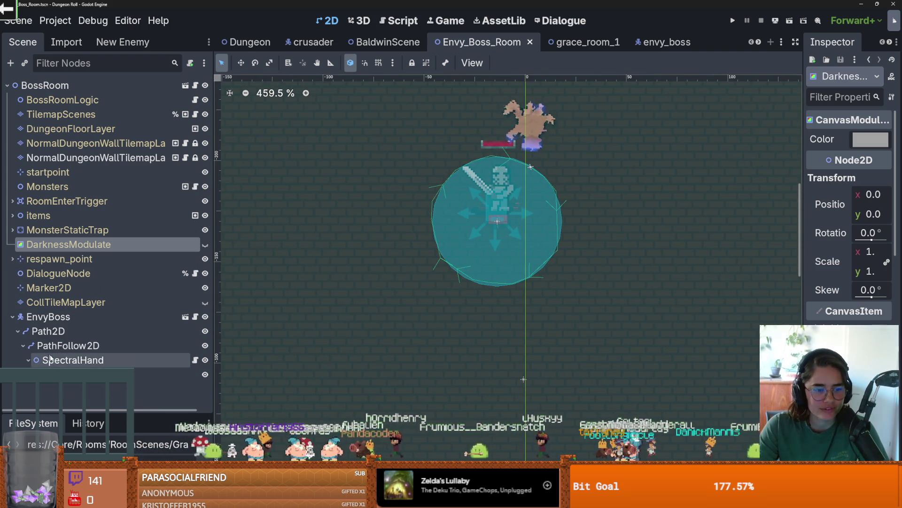
pyautogui.click(73, 360)
pyautogui.click(78, 373)
pyautogui.scroll(-1, 328, 268)
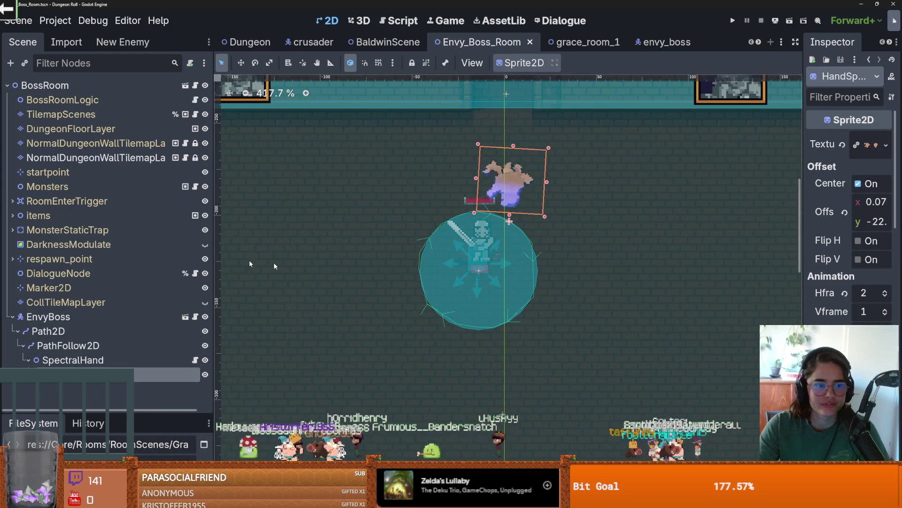
# Step: Select the second dungeon wall TileMapLayer, review its properties, and save
pyautogui.click(147, 157)
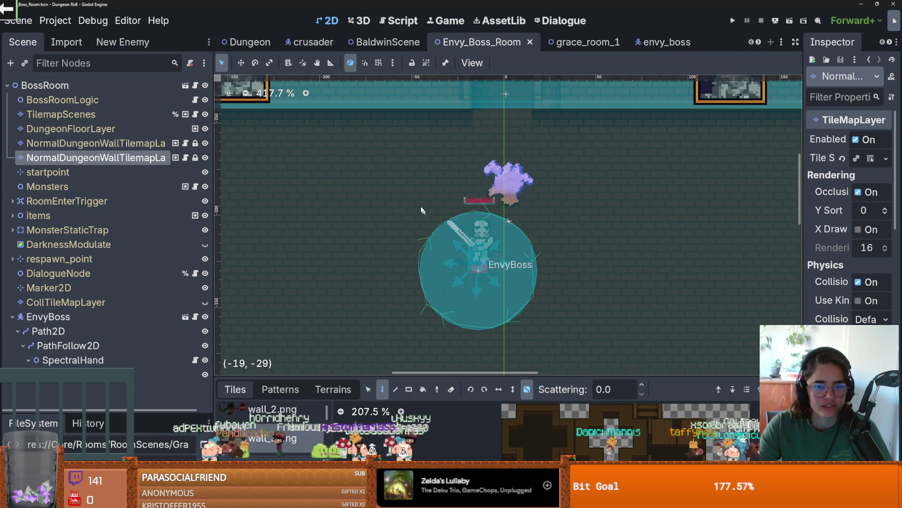
pyautogui.scroll(-1, 414, 212)
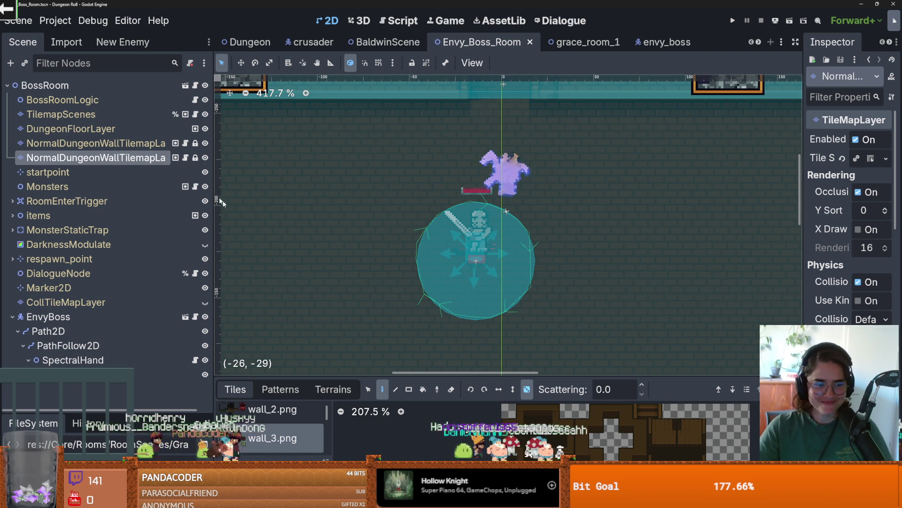
pyautogui.scroll(-2, 448, 250)
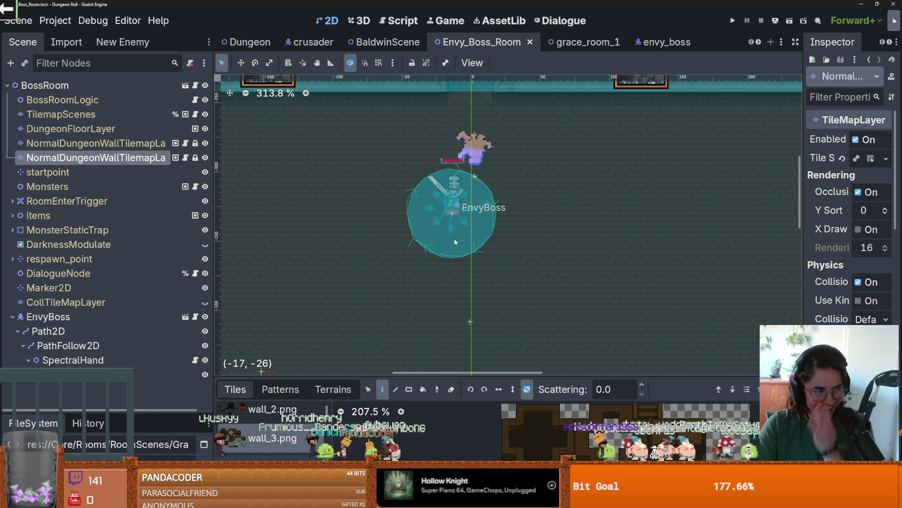
pyautogui.scroll(-1, 455, 242)
pyautogui.hotkey('ctrl', 's')
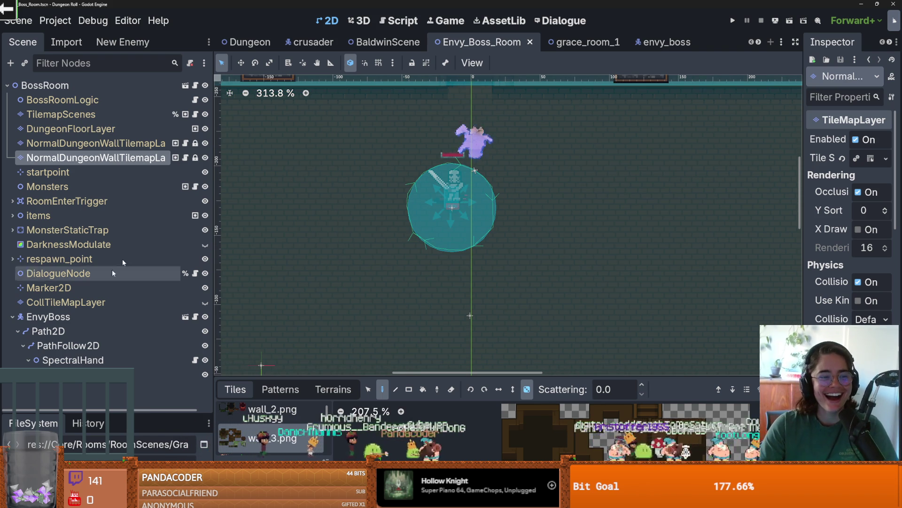
# Step: Select the hand sprite under SpectralHand, review its properties, and save twice
pyautogui.click(101, 373)
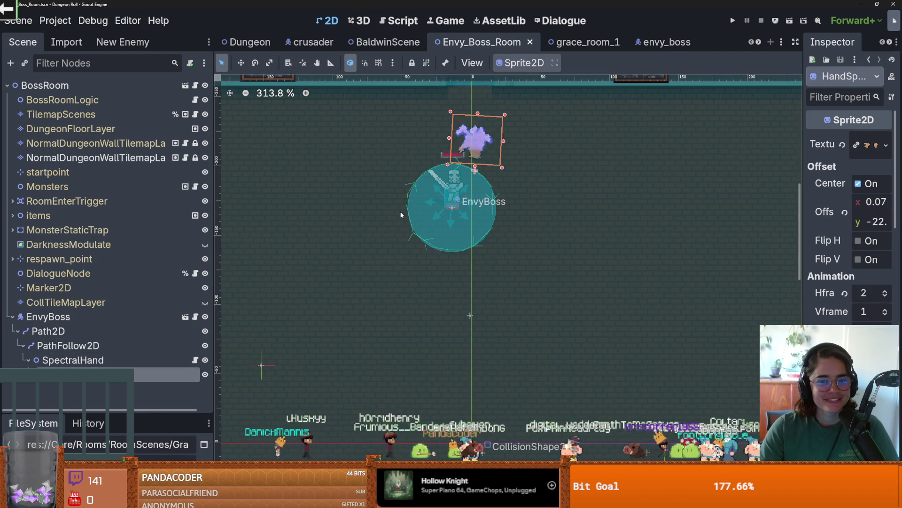
pyautogui.scroll(1, 403, 215)
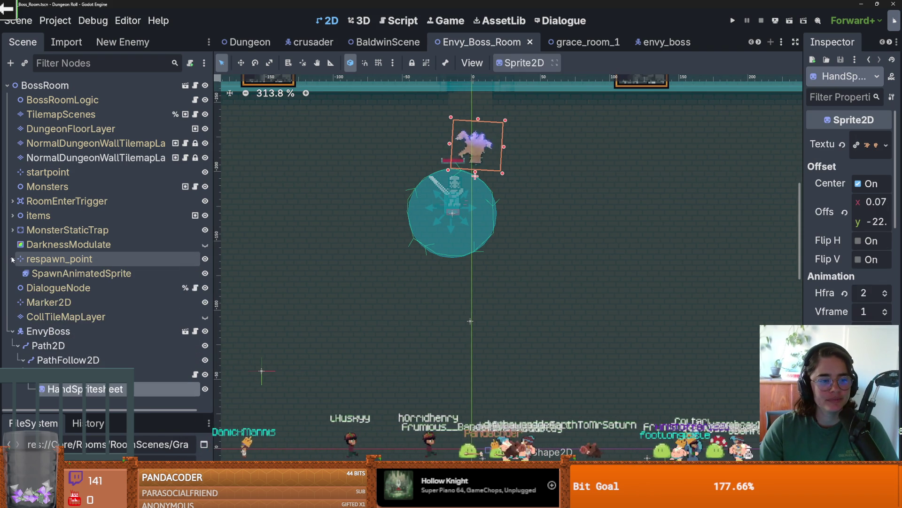
pyautogui.scroll(3, 343, 251)
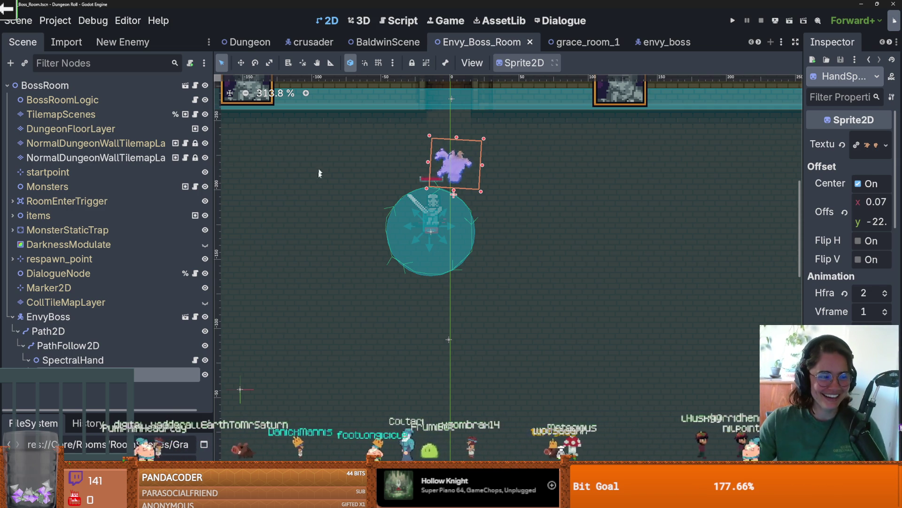
pyautogui.scroll(1, 404, 188)
pyautogui.hotkey('ctrl', 's')
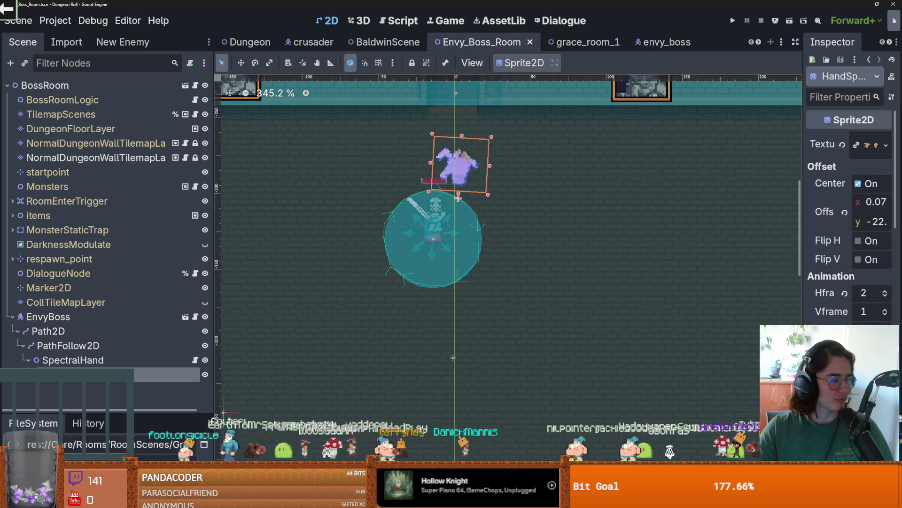
pyautogui.scroll(2, 422, 324)
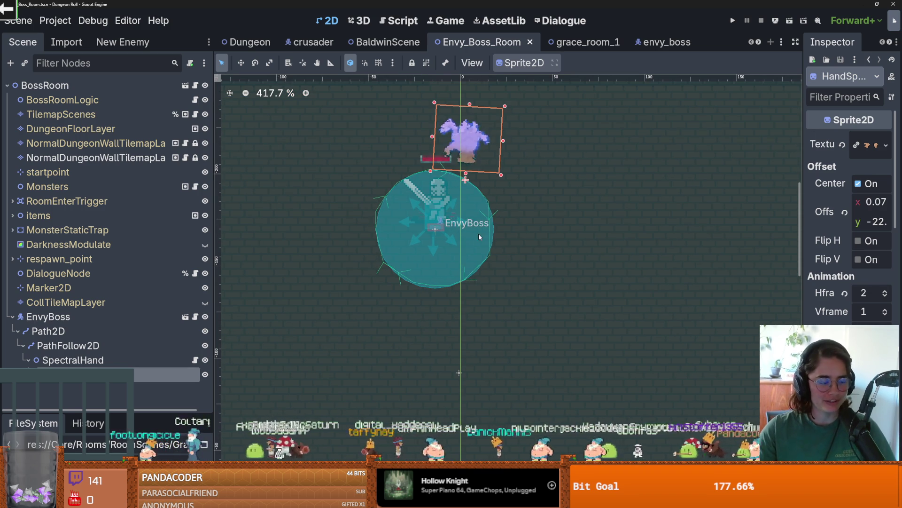
pyautogui.hotkey('ctrl', 's')
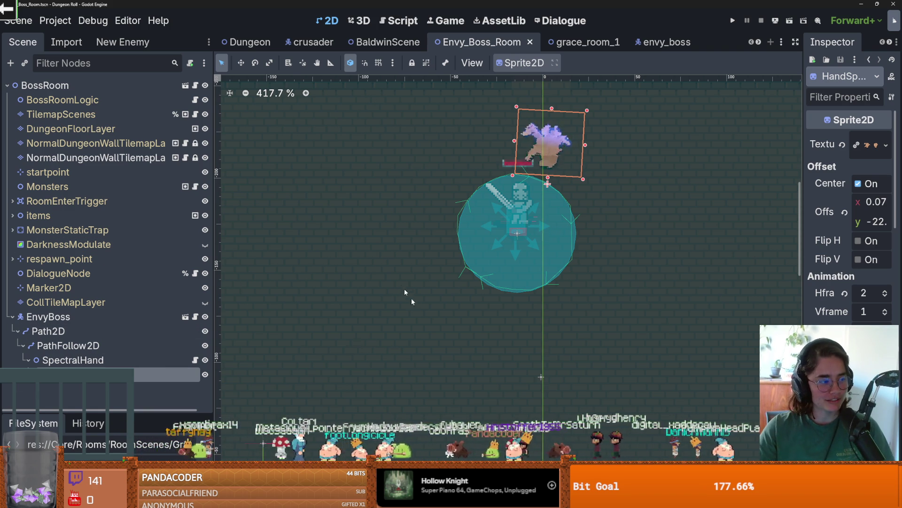
# Step: Save once more and select the EnvyBoss node to see its properties
pyautogui.scroll(1, 410, 299)
pyautogui.hscroll(1, 393, 286)
pyautogui.hotkey('ctrl', 's')
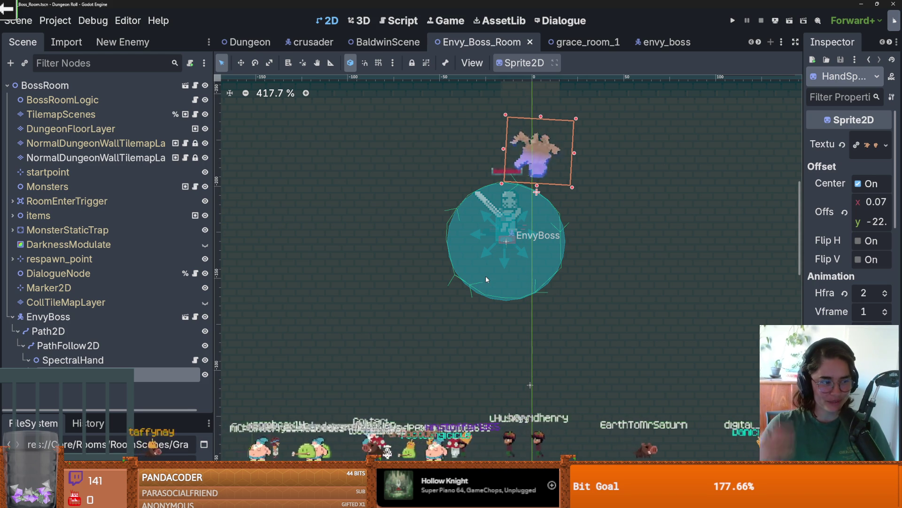
pyautogui.scroll(1, 529, 229)
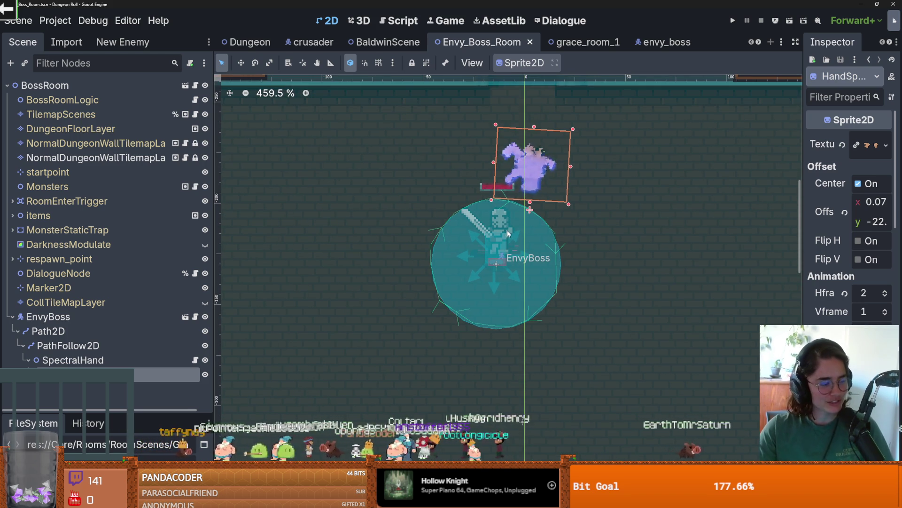
pyautogui.scroll(2, 508, 235)
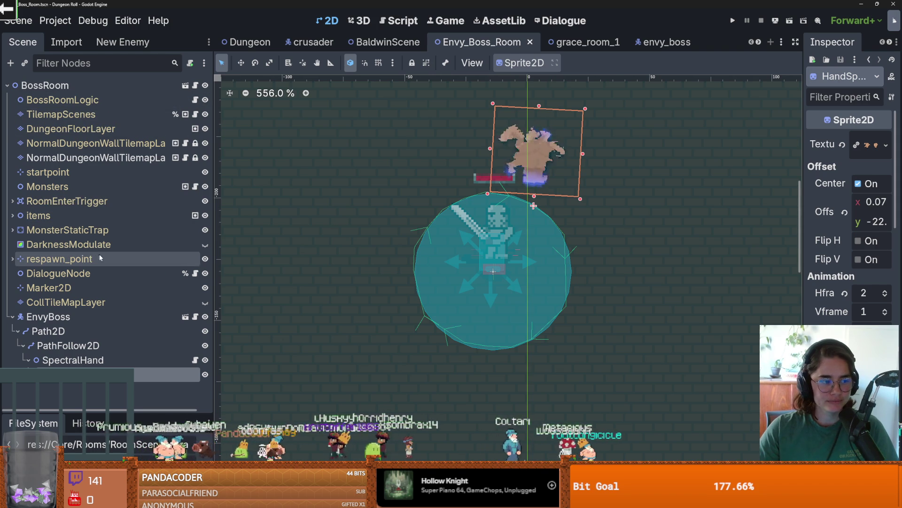
pyautogui.click(68, 318)
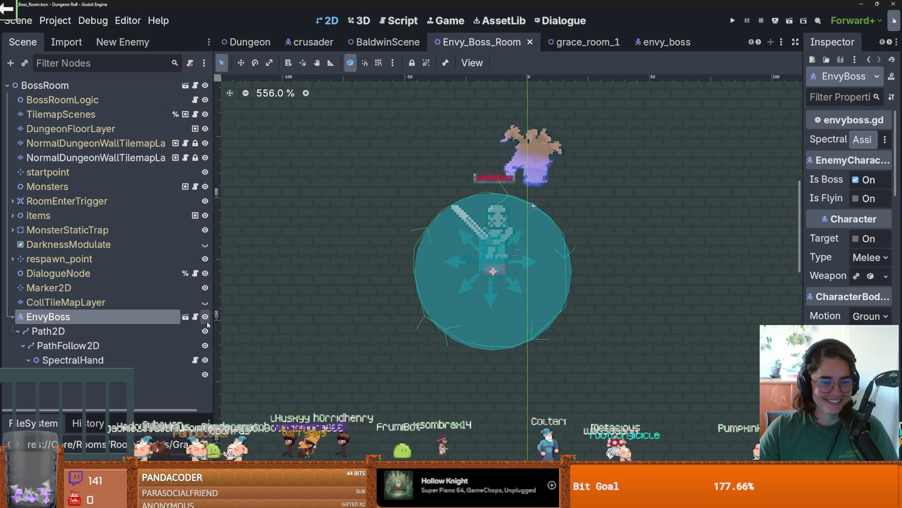
pyautogui.click(194, 318)
pyautogui.click(382, 283)
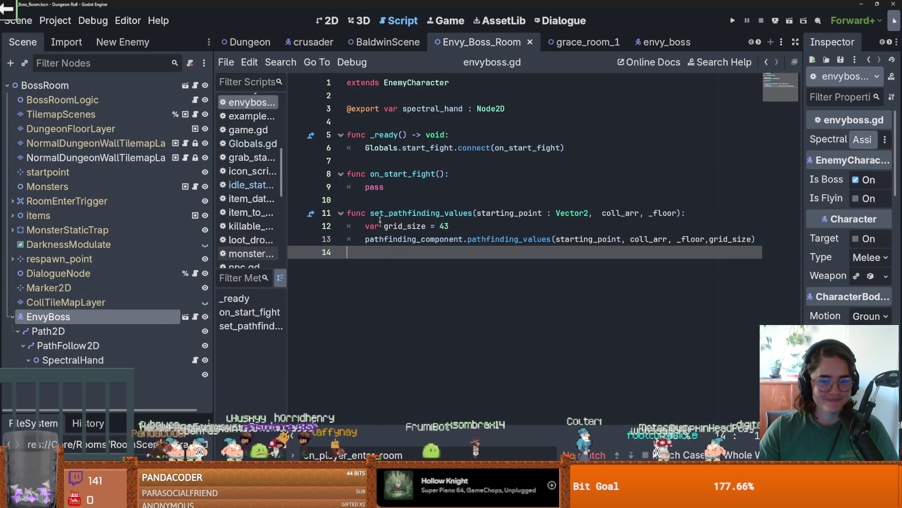
pyautogui.click(376, 198)
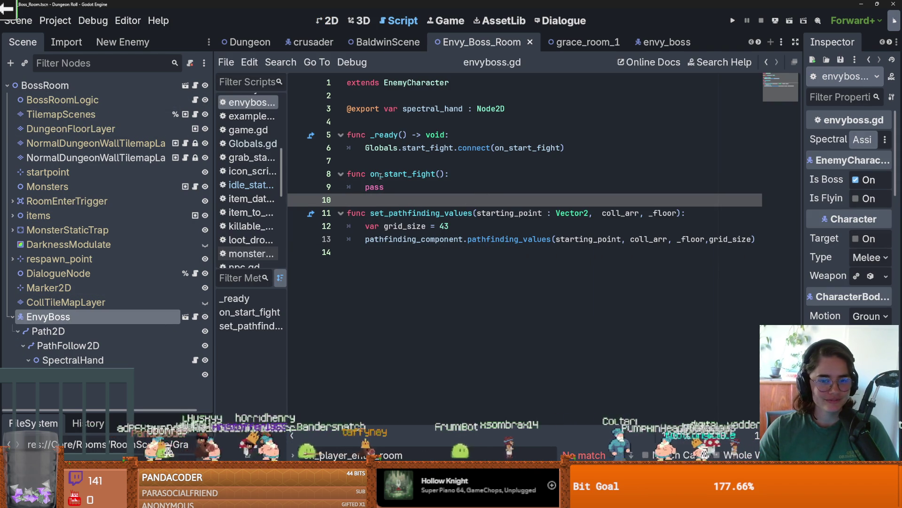
pyautogui.click(391, 162)
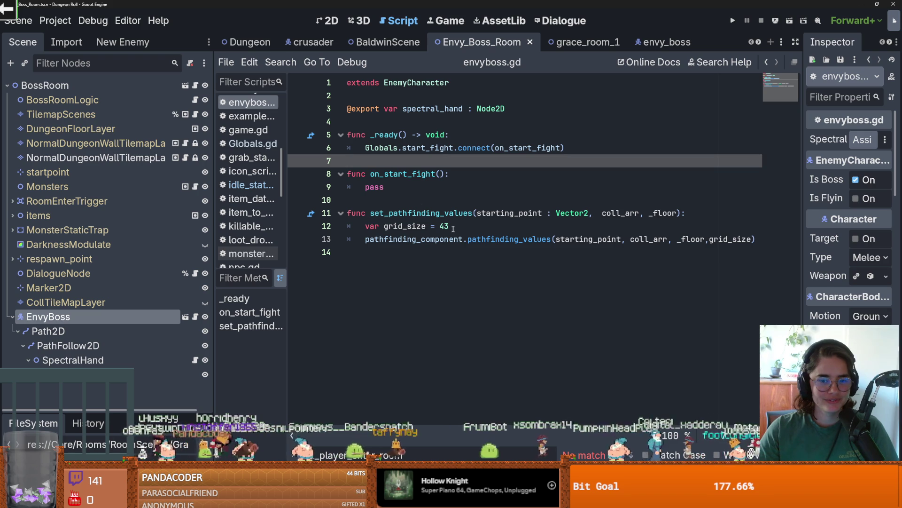
pyautogui.click(428, 200)
pyautogui.doubleClick(374, 187)
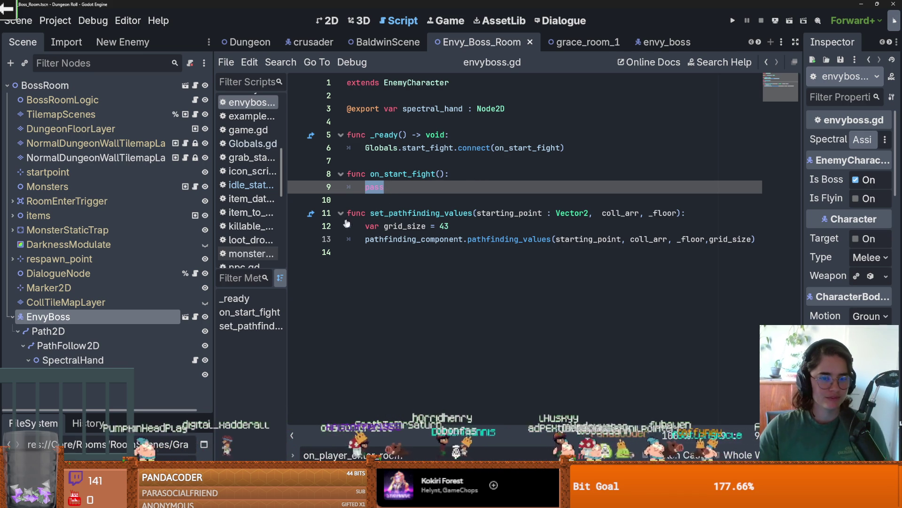
pyautogui.click(377, 186)
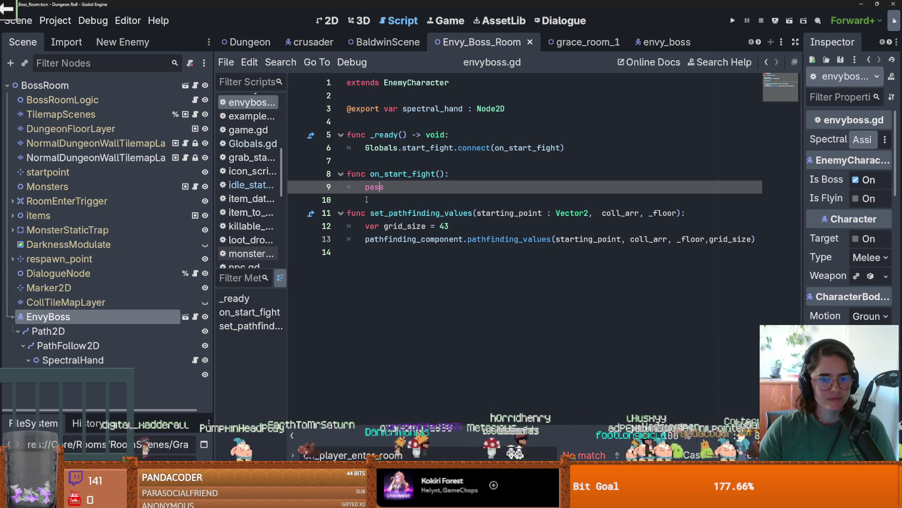
pyautogui.click(377, 161)
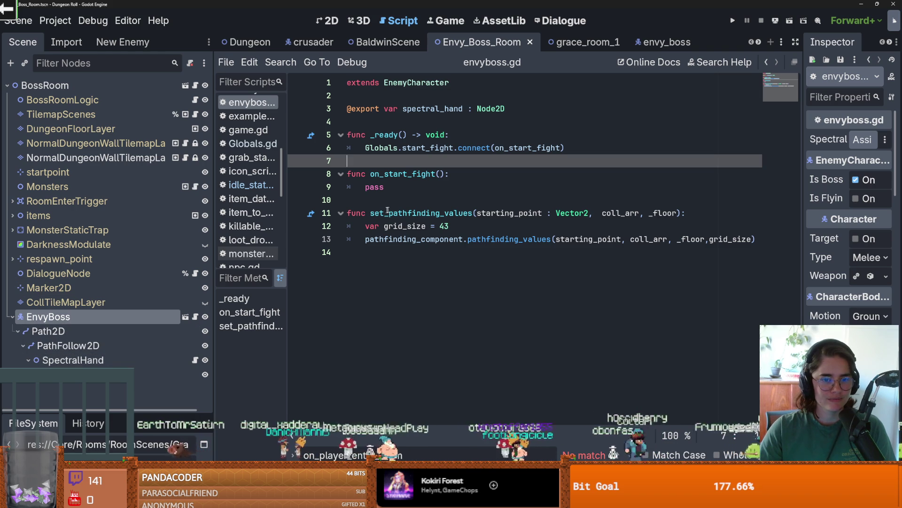
pyautogui.press('Down')
pyautogui.press('Down')
pyautogui.press('Down')
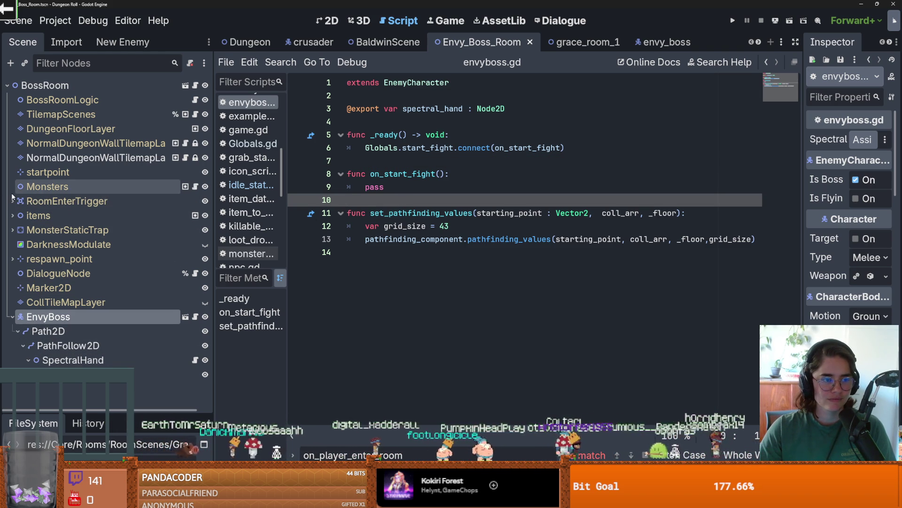
pyautogui.press('Up')
pyautogui.press('Up')
pyautogui.press('Up')
pyautogui.hotkey('ctrl', 's')
pyautogui.click(365, 198)
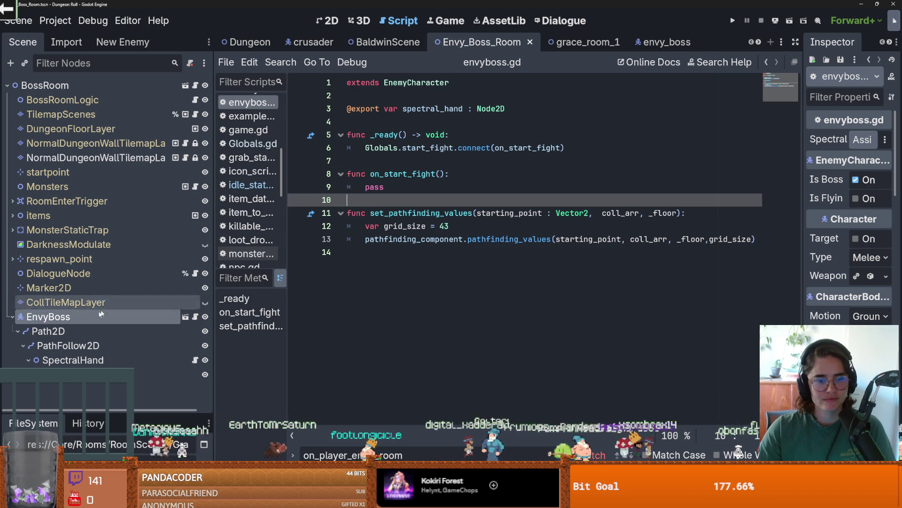
pyautogui.click(380, 256)
pyautogui.click(374, 214)
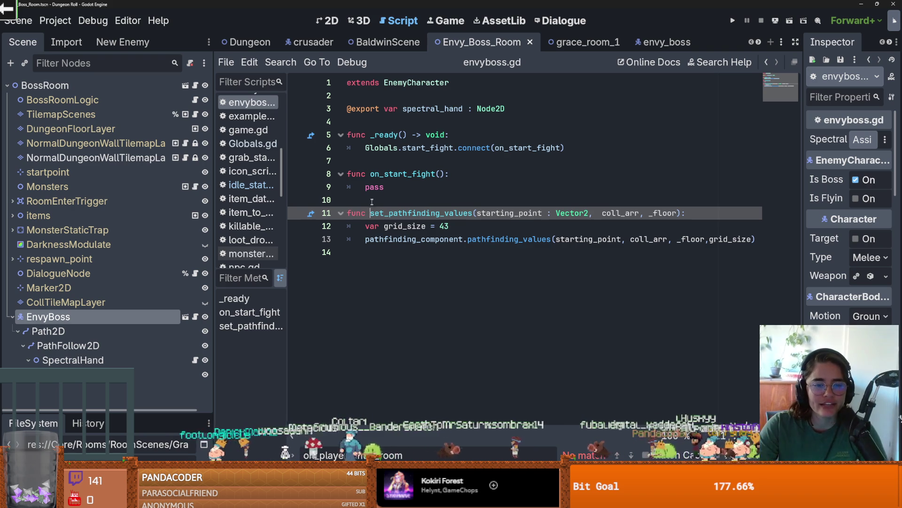
pyautogui.press('Up')
pyautogui.press('Up')
pyautogui.press('Up')
pyautogui.press('Up')
pyautogui.click(377, 187)
# Step: Keep on_start_fight as a pass stub and add a trailing empty line, which saving trims
pyautogui.doubleClick(392, 185)
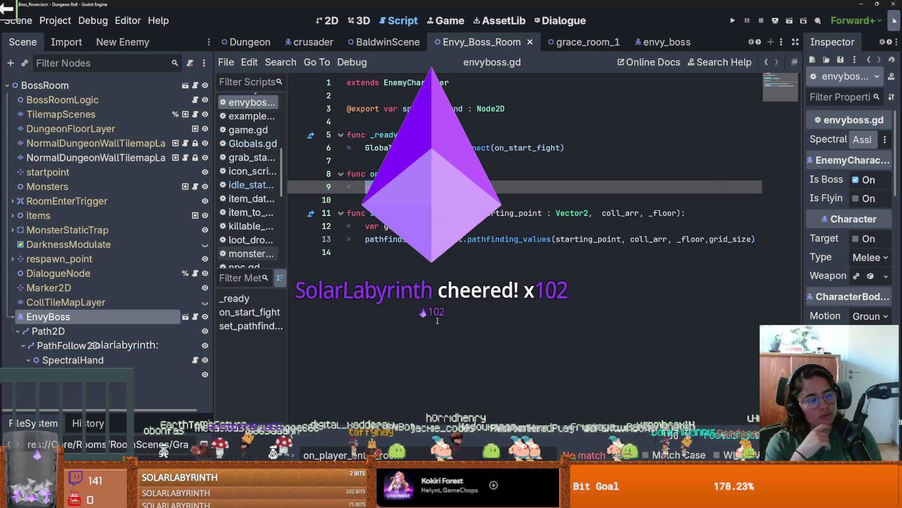
pyautogui.click(402, 330)
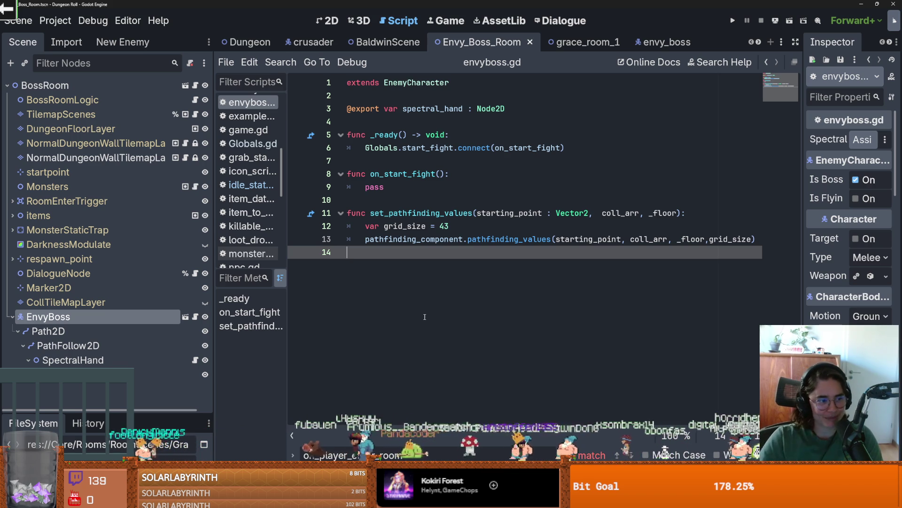
pyautogui.hotkey('ctrl', 's')
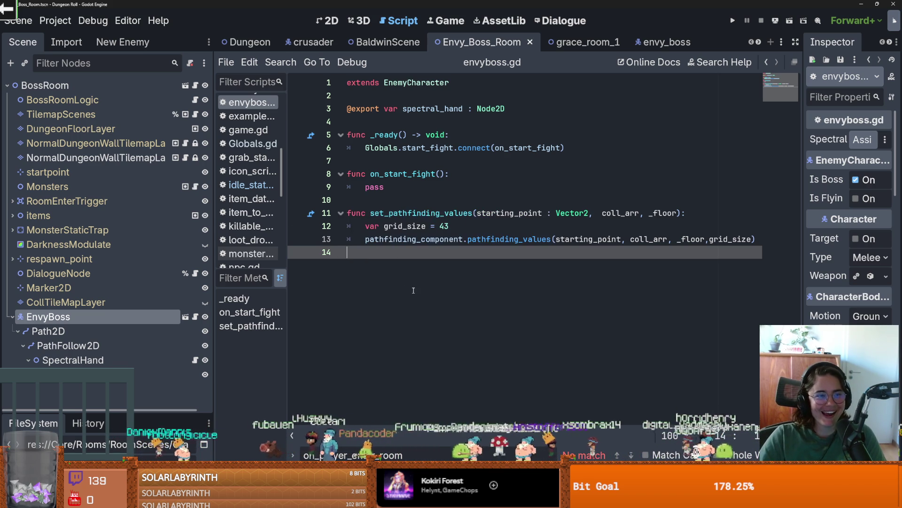
pyautogui.press('Return')
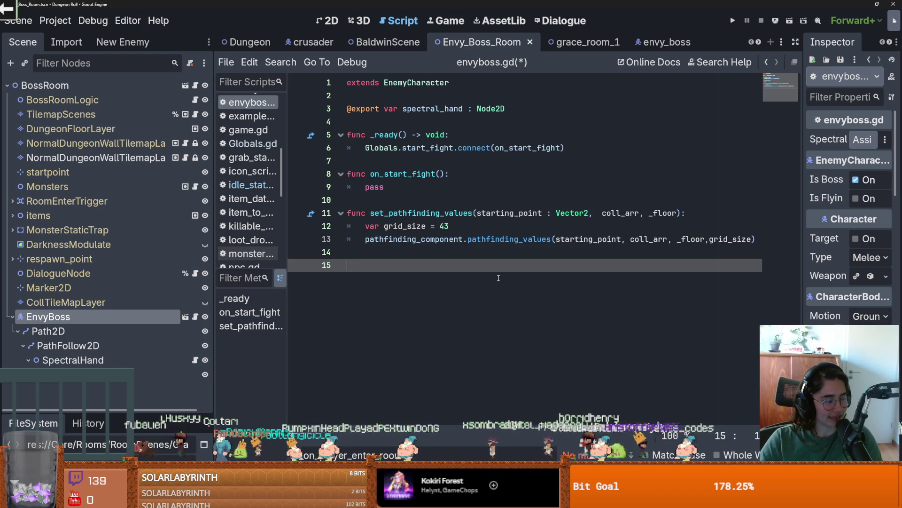
pyautogui.hotkey('ctrl', 's')
# Step: Check the blank lines after _ready and on_start_fight, then save the boss room scene
pyautogui.click(404, 198)
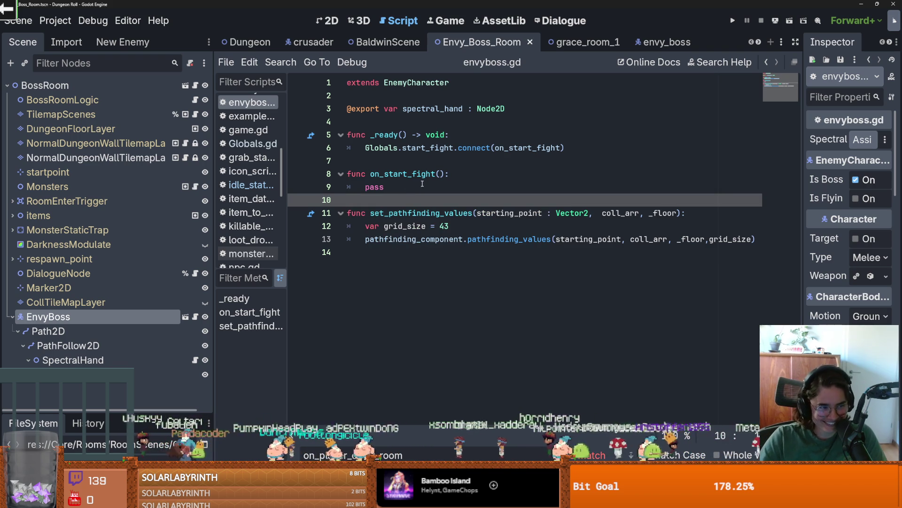
pyautogui.click(394, 162)
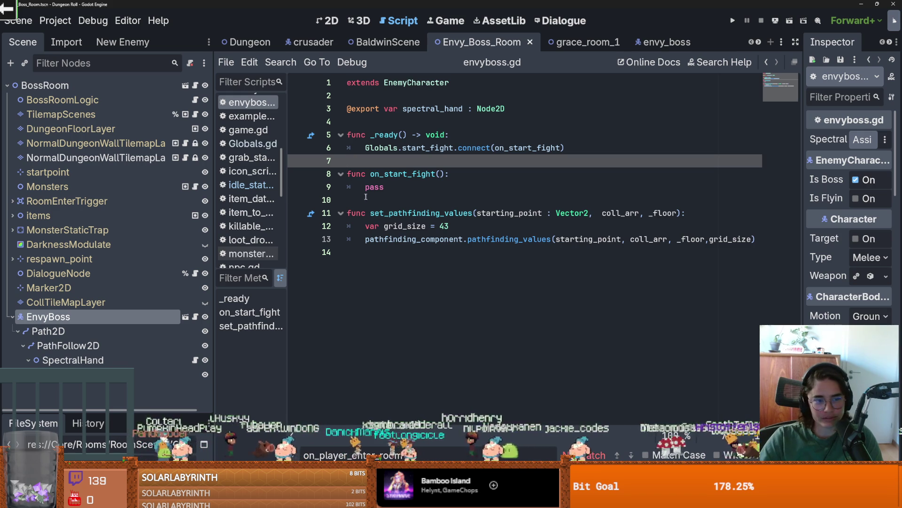
pyautogui.click(383, 198)
pyautogui.hotkey('ctrl', 's')
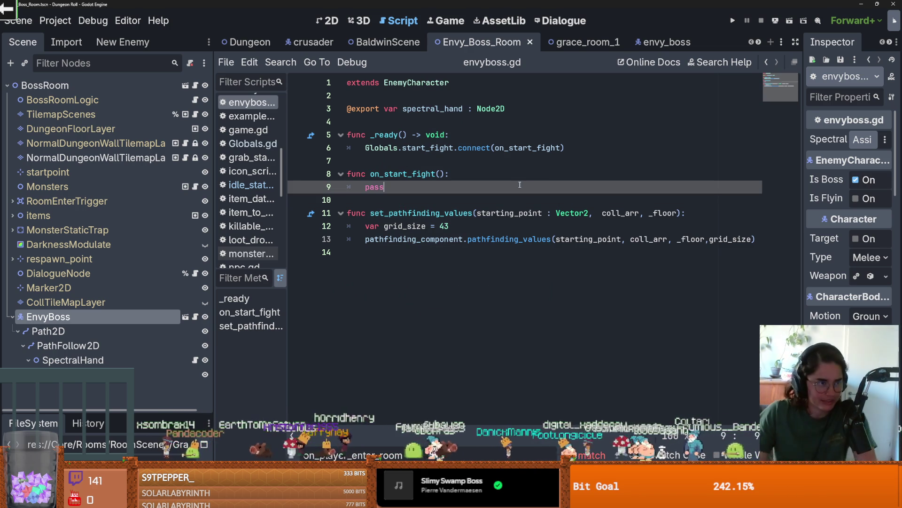
pyautogui.click(543, 181)
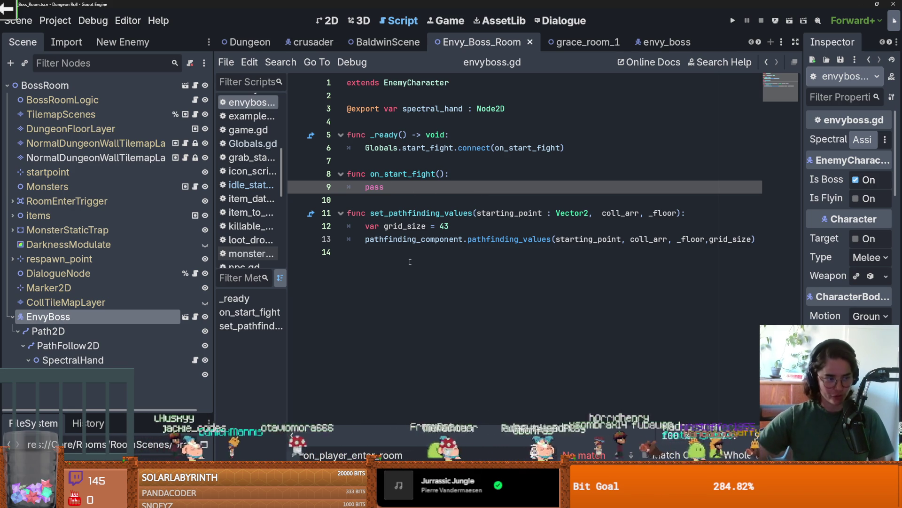
pyautogui.click(378, 249)
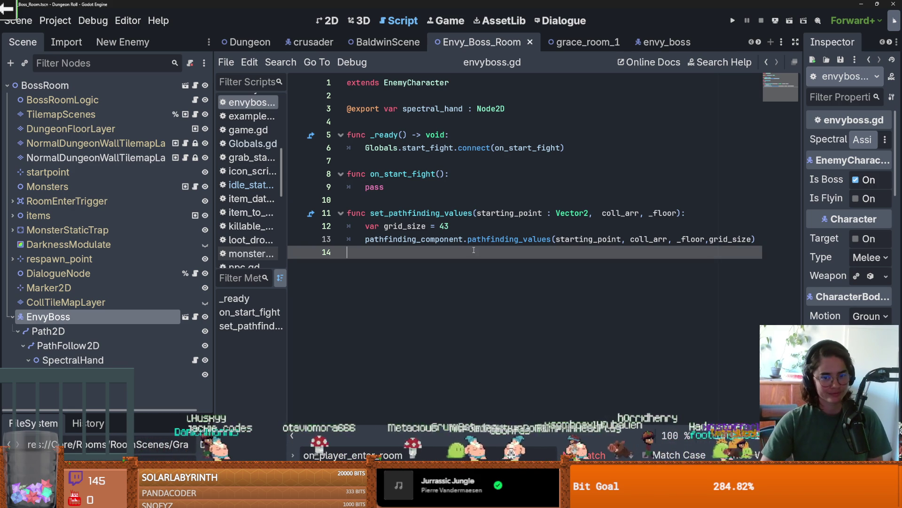
pyautogui.click(420, 205)
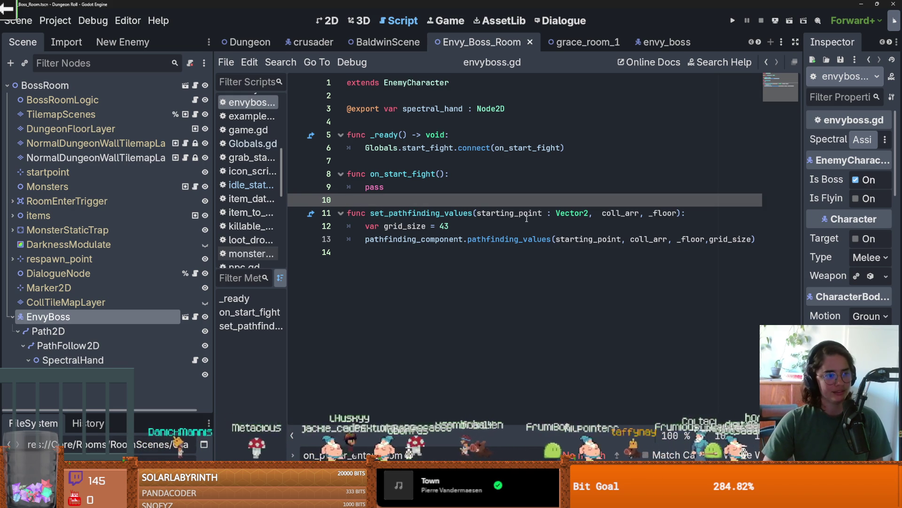
pyautogui.moveTo(465, 215)
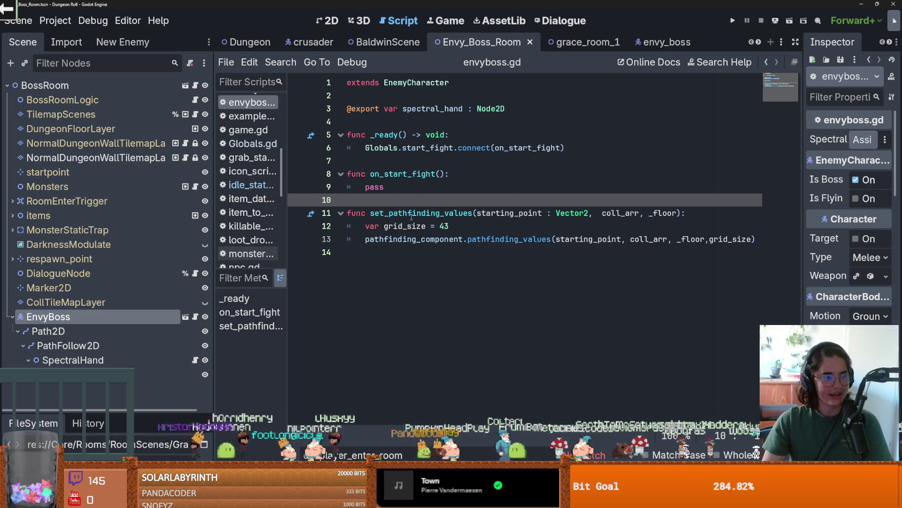
pyautogui.click(455, 175)
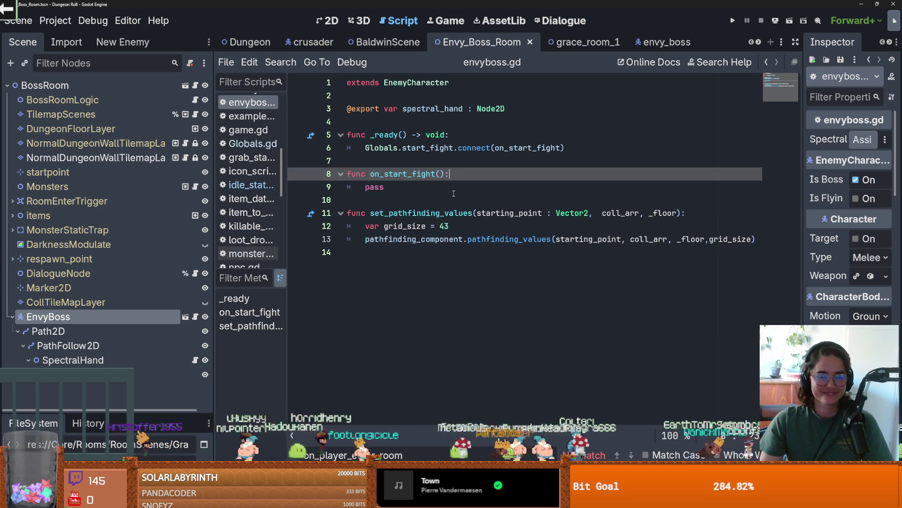
pyautogui.click(457, 195)
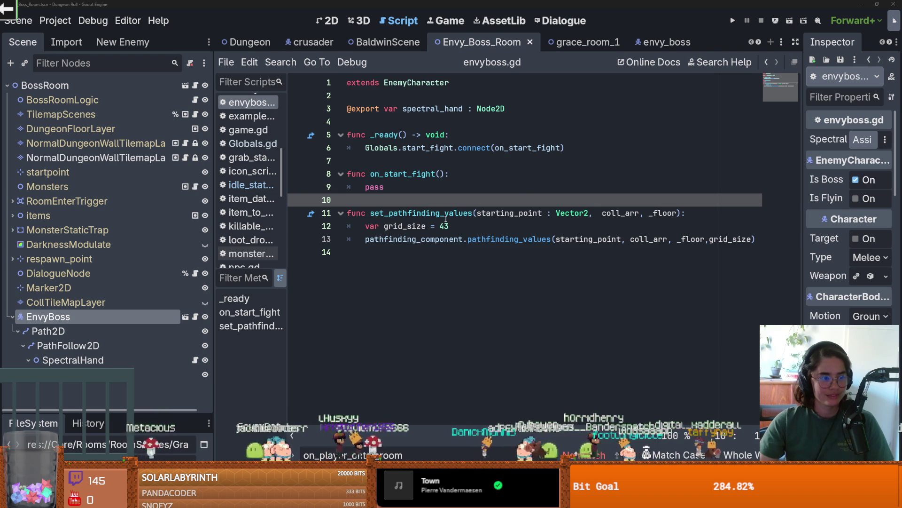
pyautogui.moveTo(446, 219)
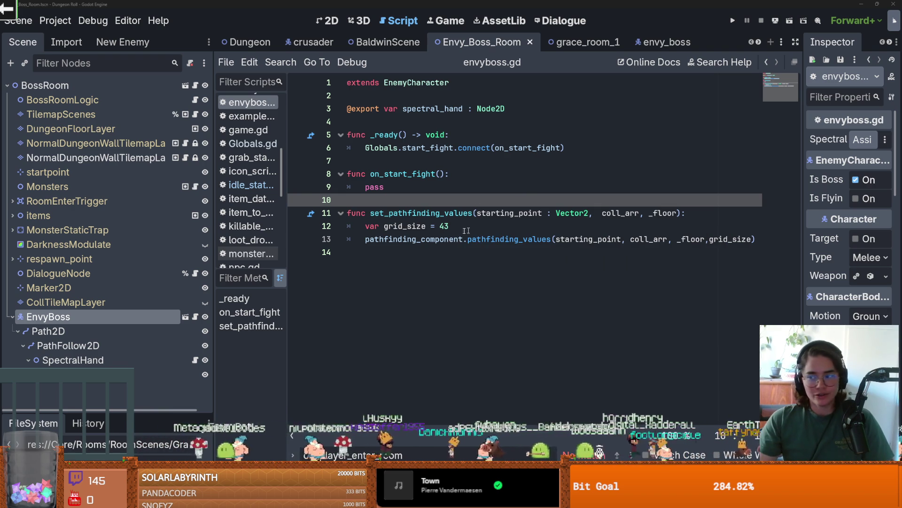